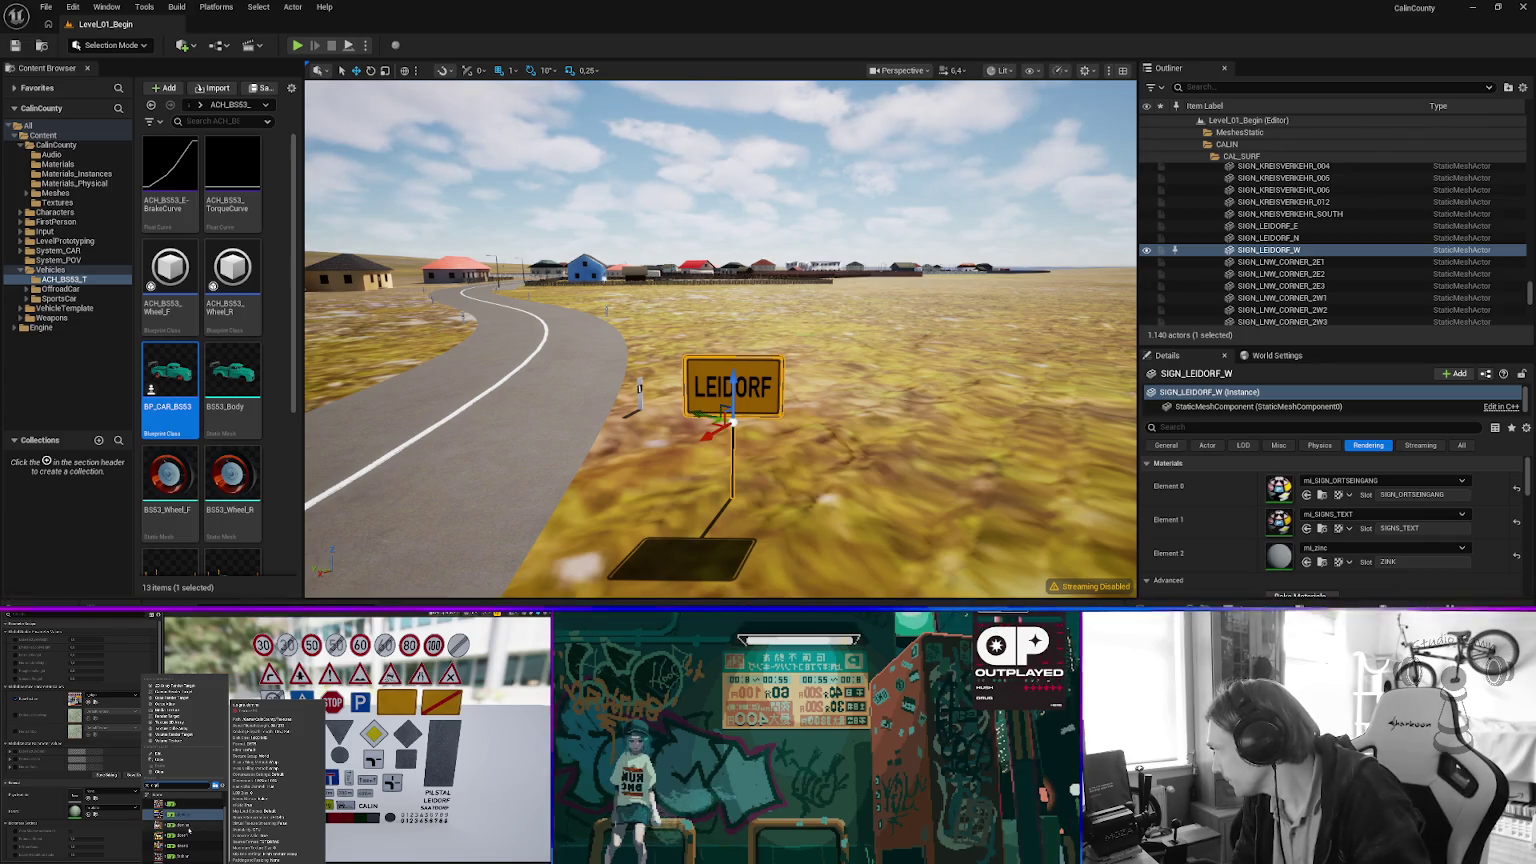
Assign mi_SIGNS_TEXT to SIGN_LEIDORF_W's second material slot so 'LEIDORF' renders.
click(188, 829)
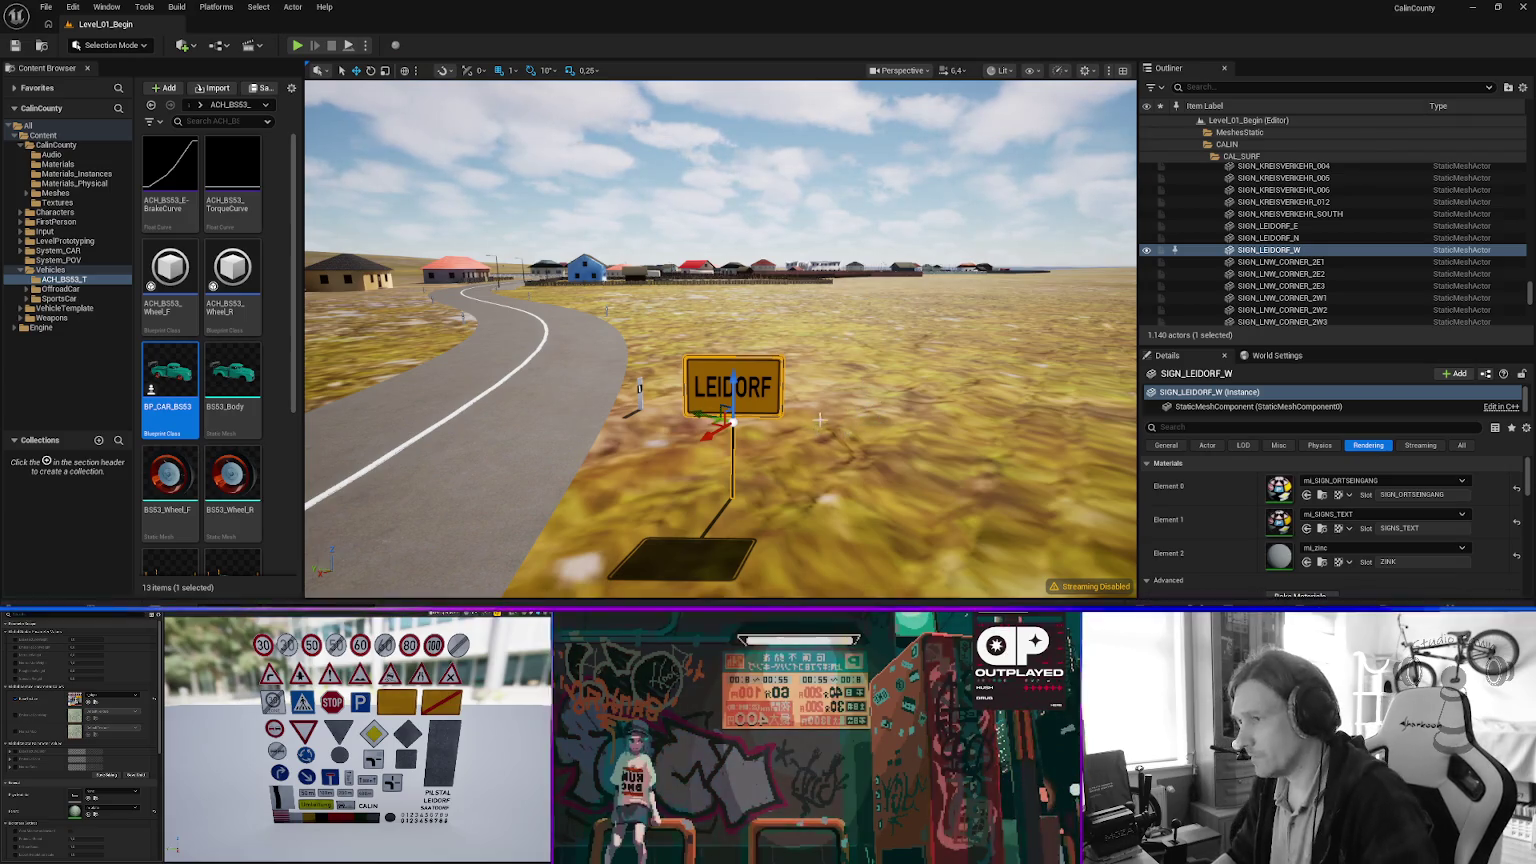
Select the crosswalk stripes and assign the white road-paint material found by searching 'paint_n'.
key(w)
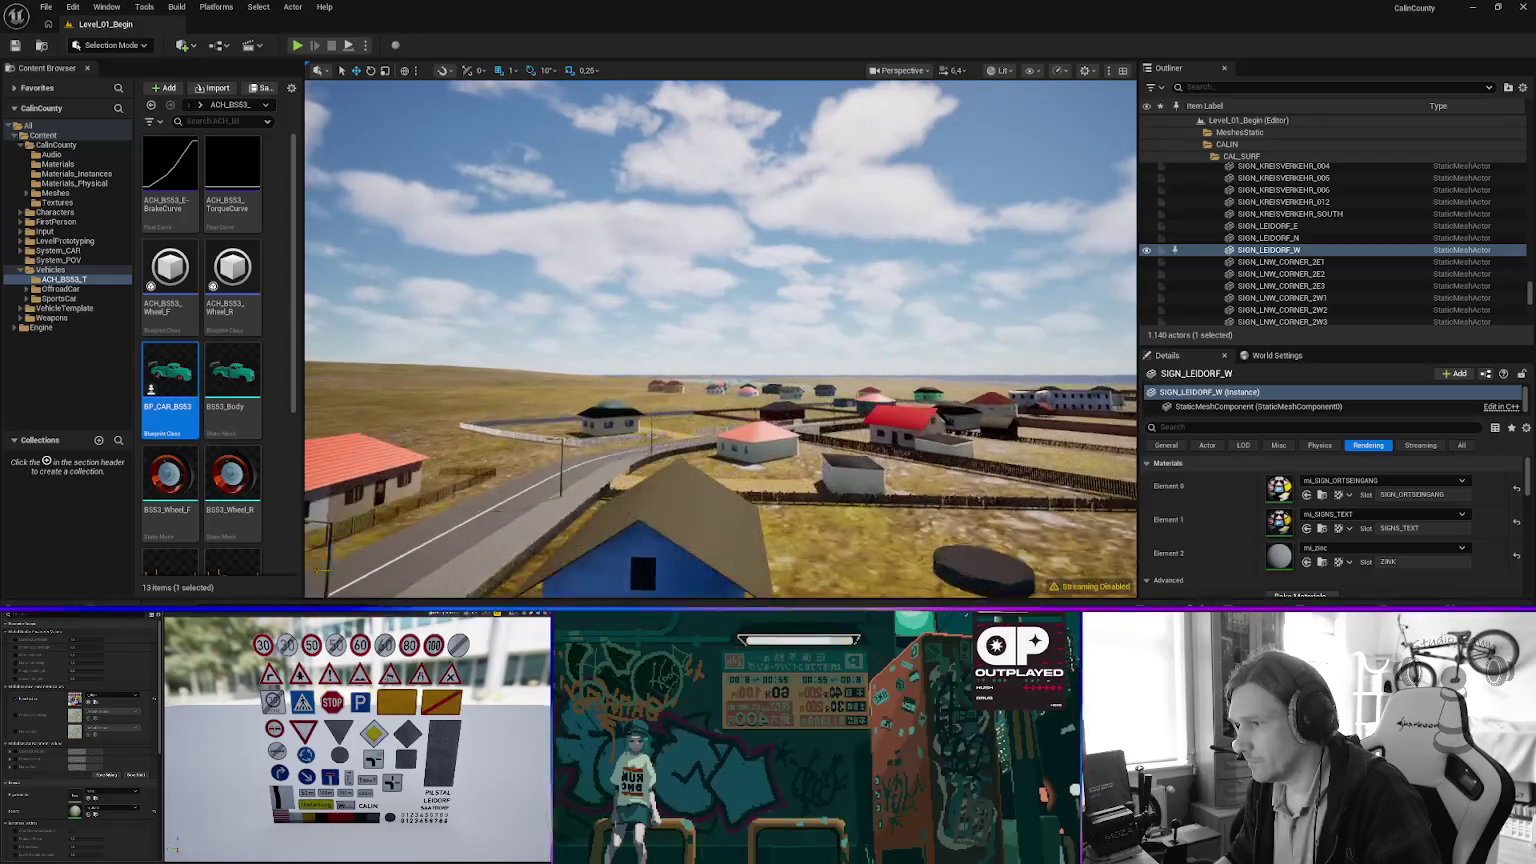
key(w)
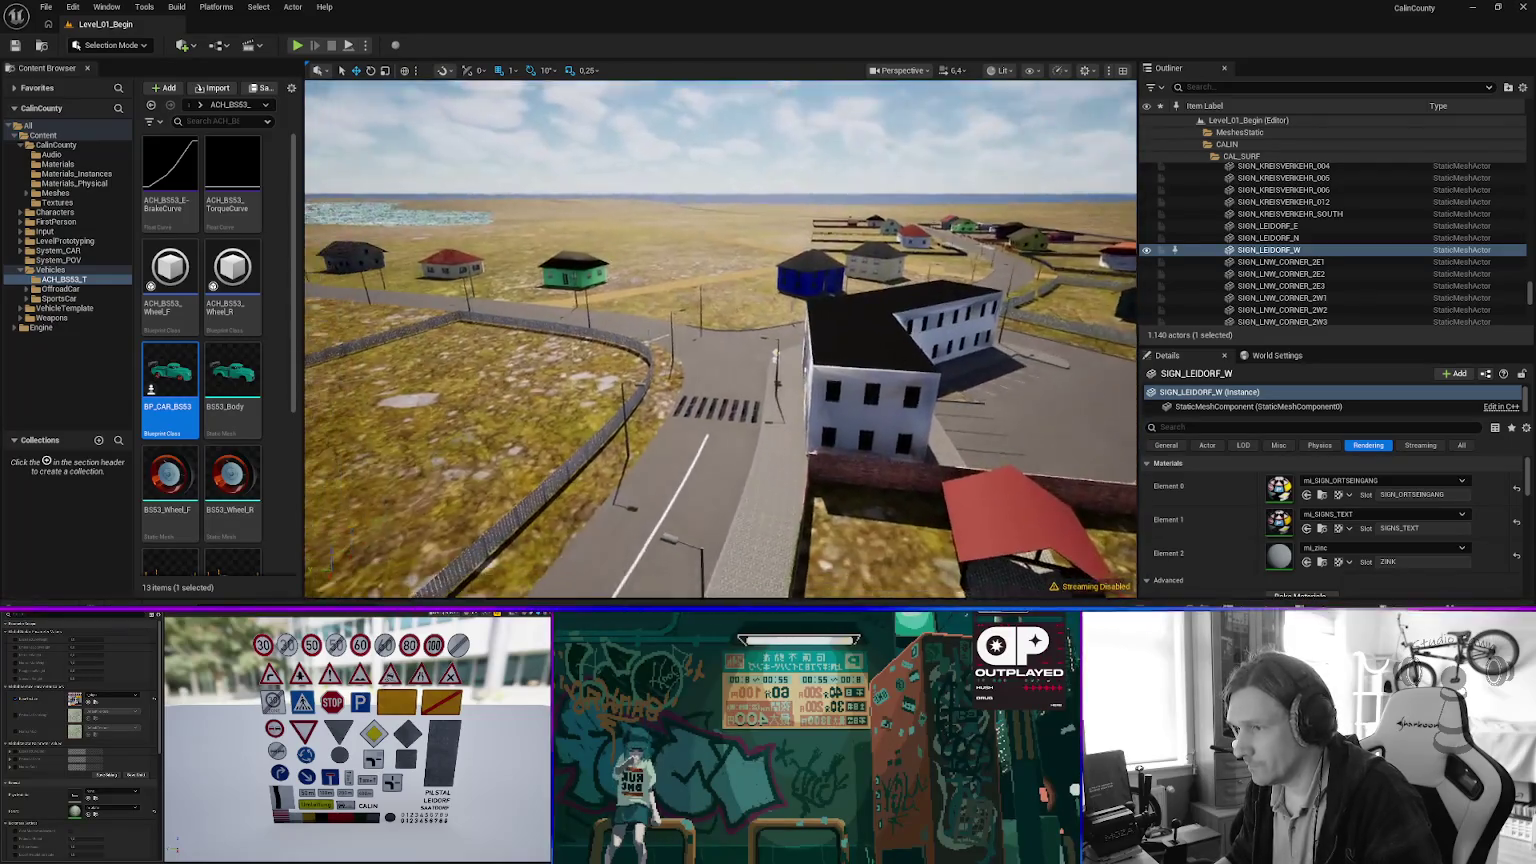
key(w)
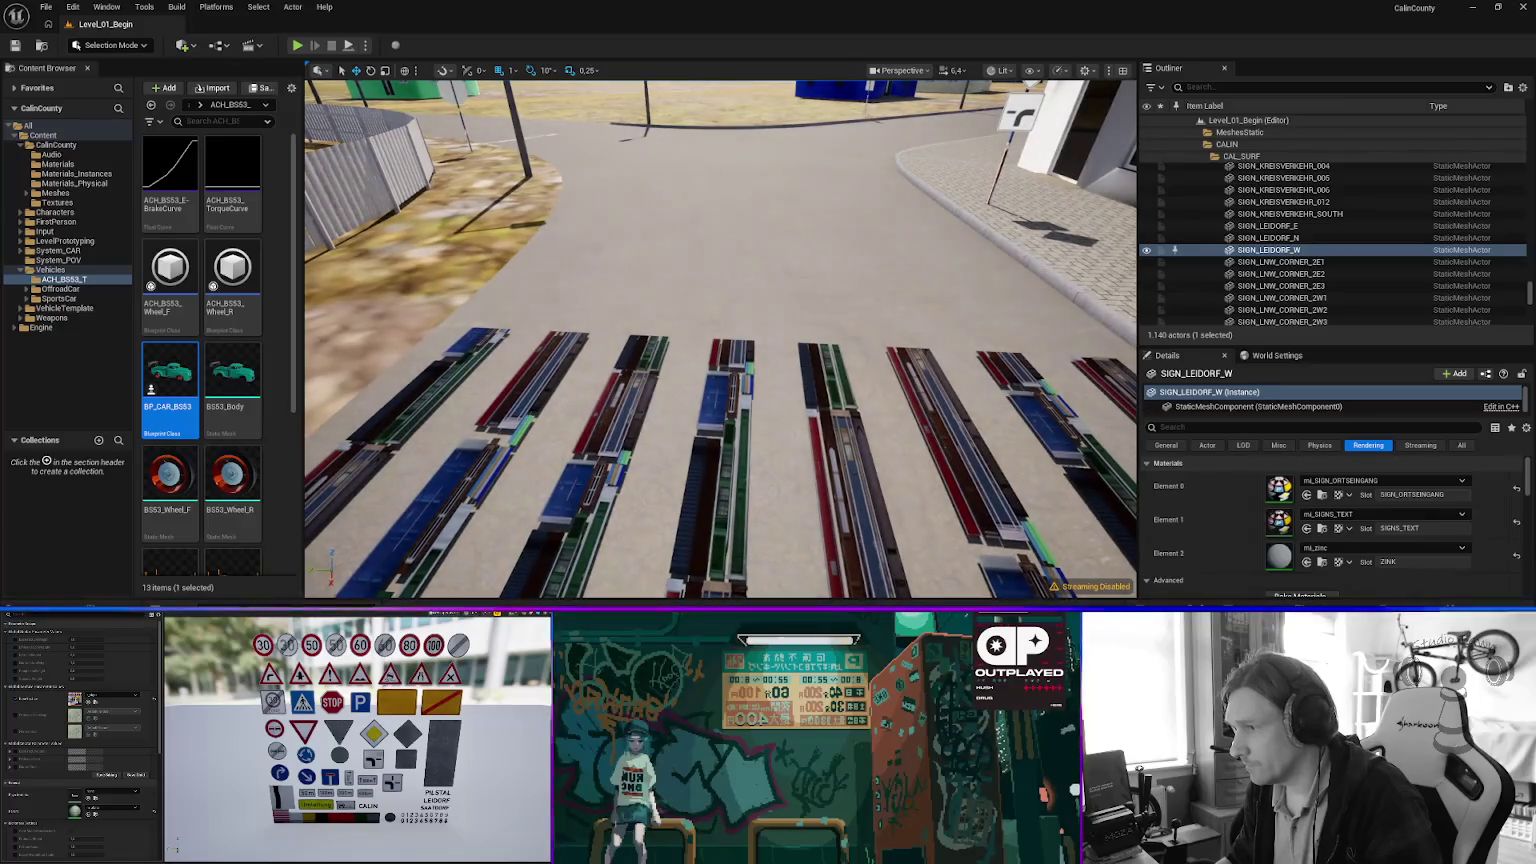
click(733, 415)
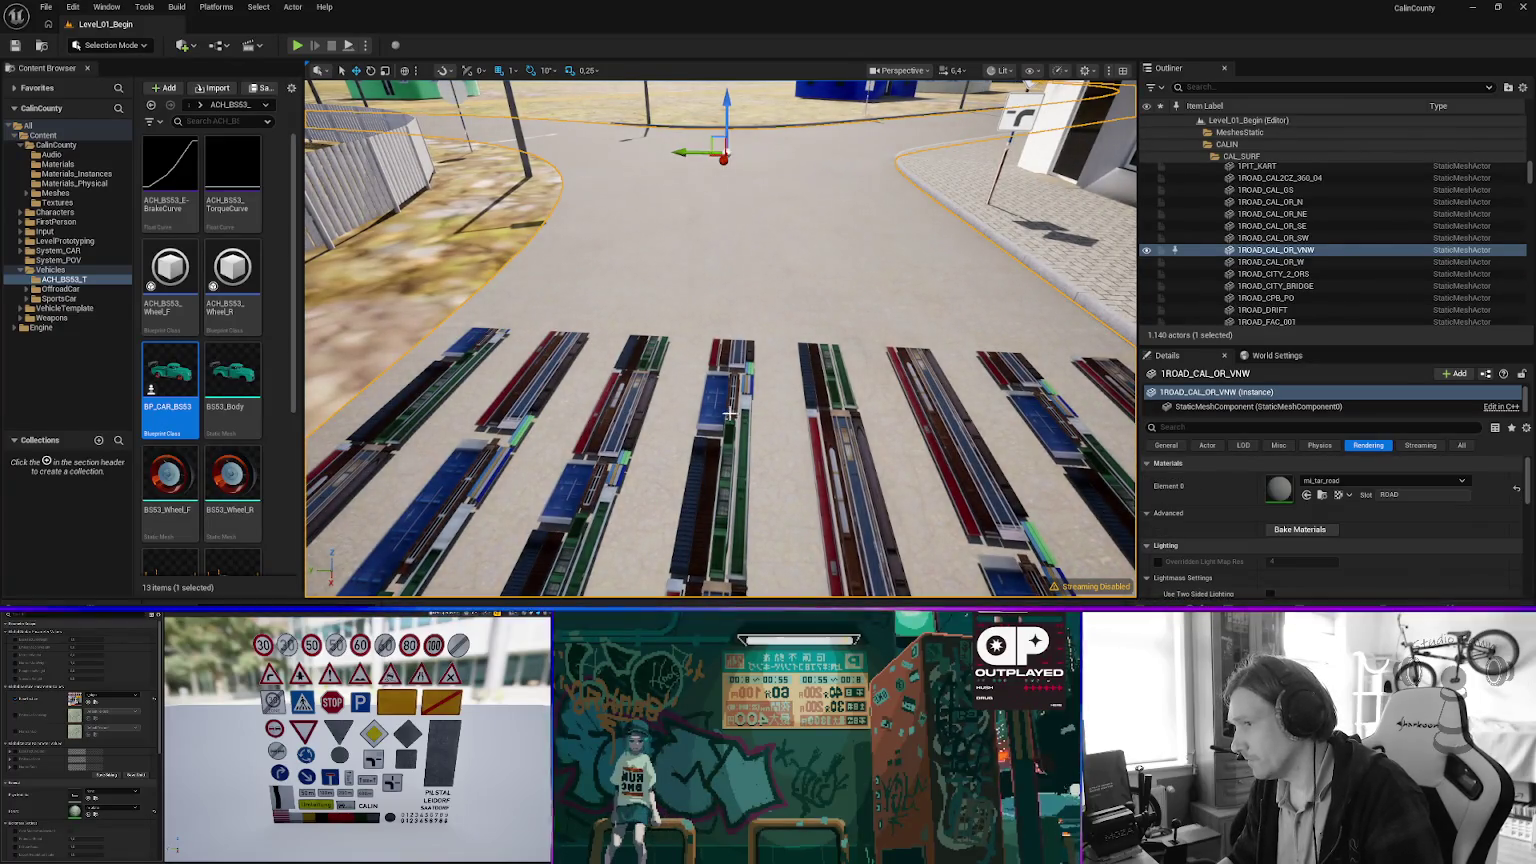
click(733, 415)
click(1348, 483)
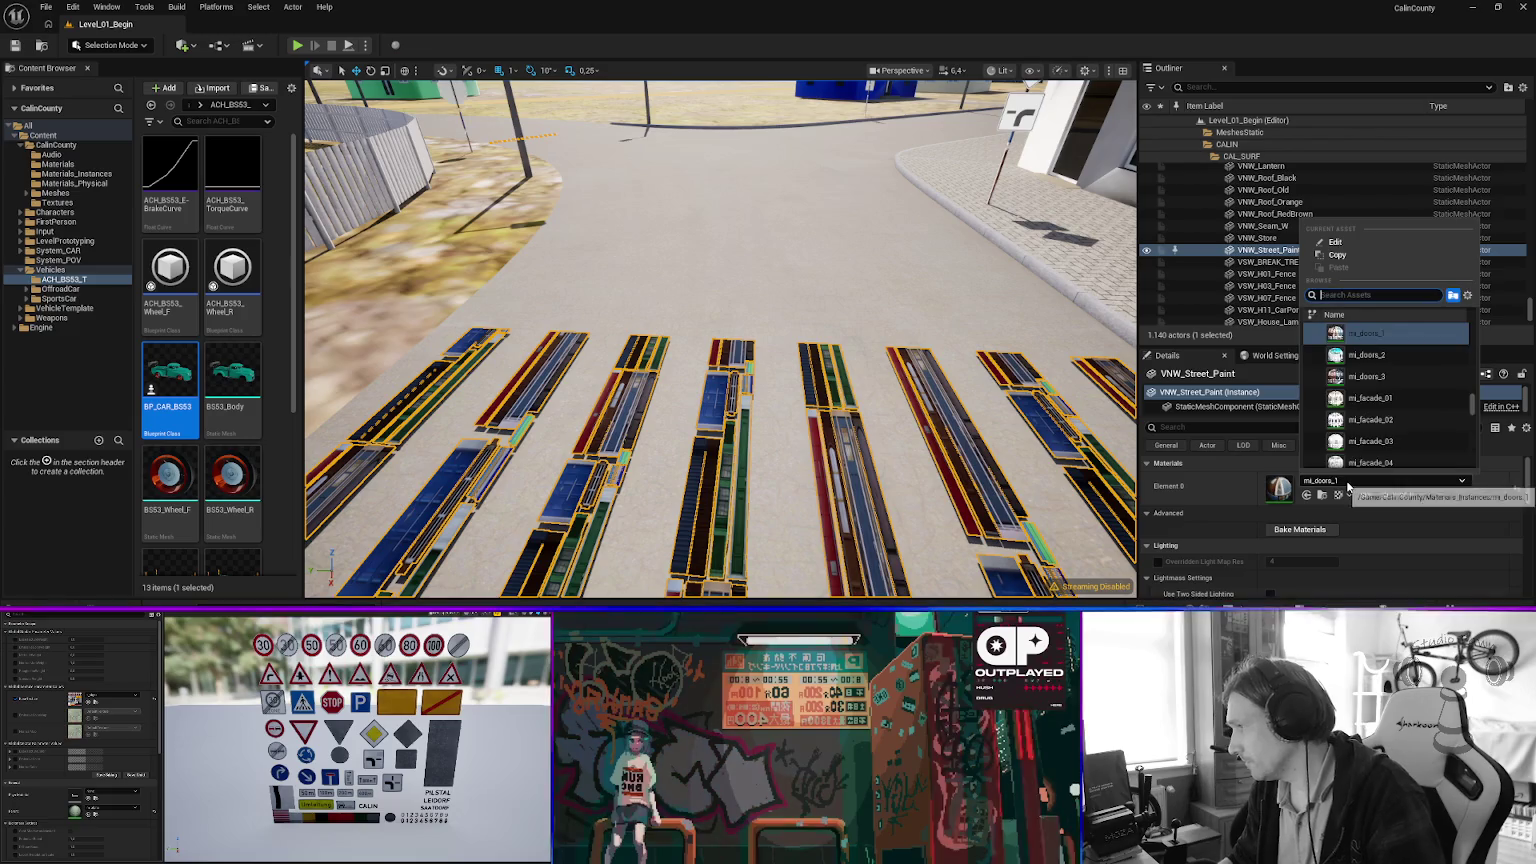
text(paint_)
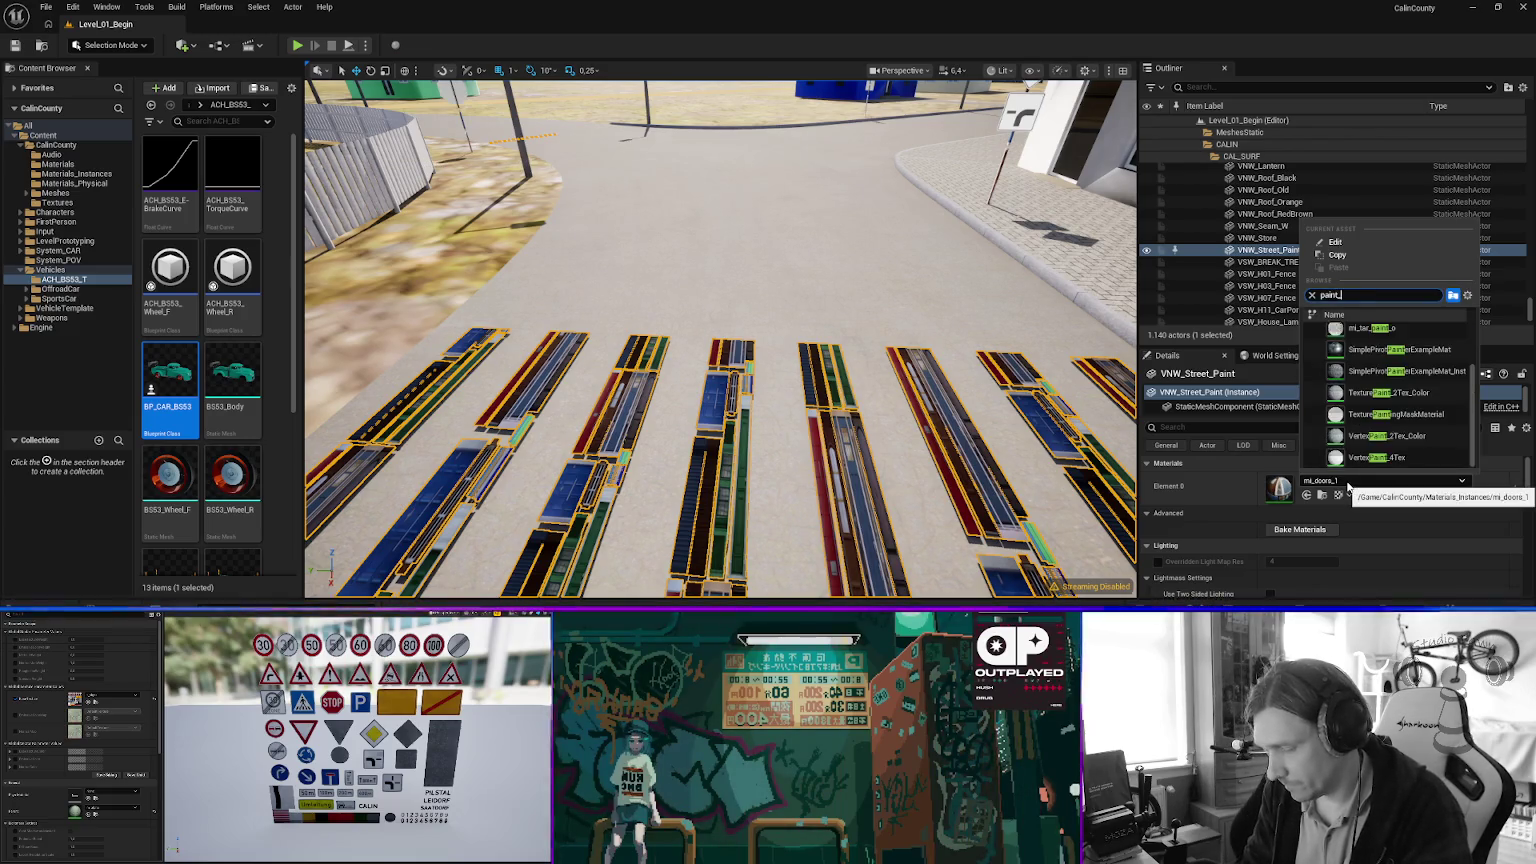
text(n)
key(Return)
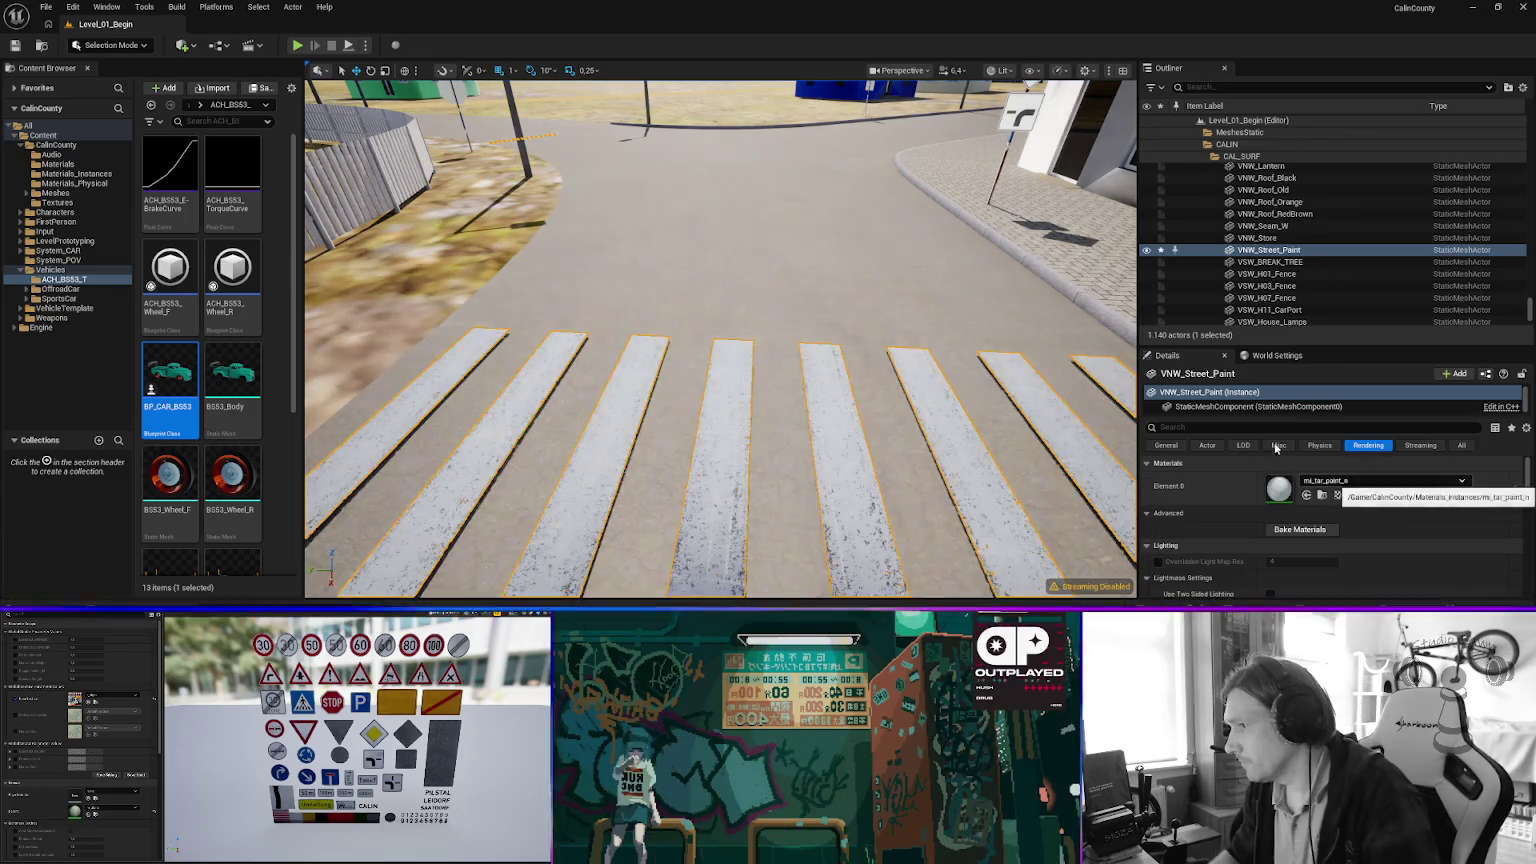
Turn off Cast Shadow in Lighting for the VNW_Street_Paint crosswalk stripes.
drag(720, 340, 660, 315)
scroll(1222, 521, down, 2)
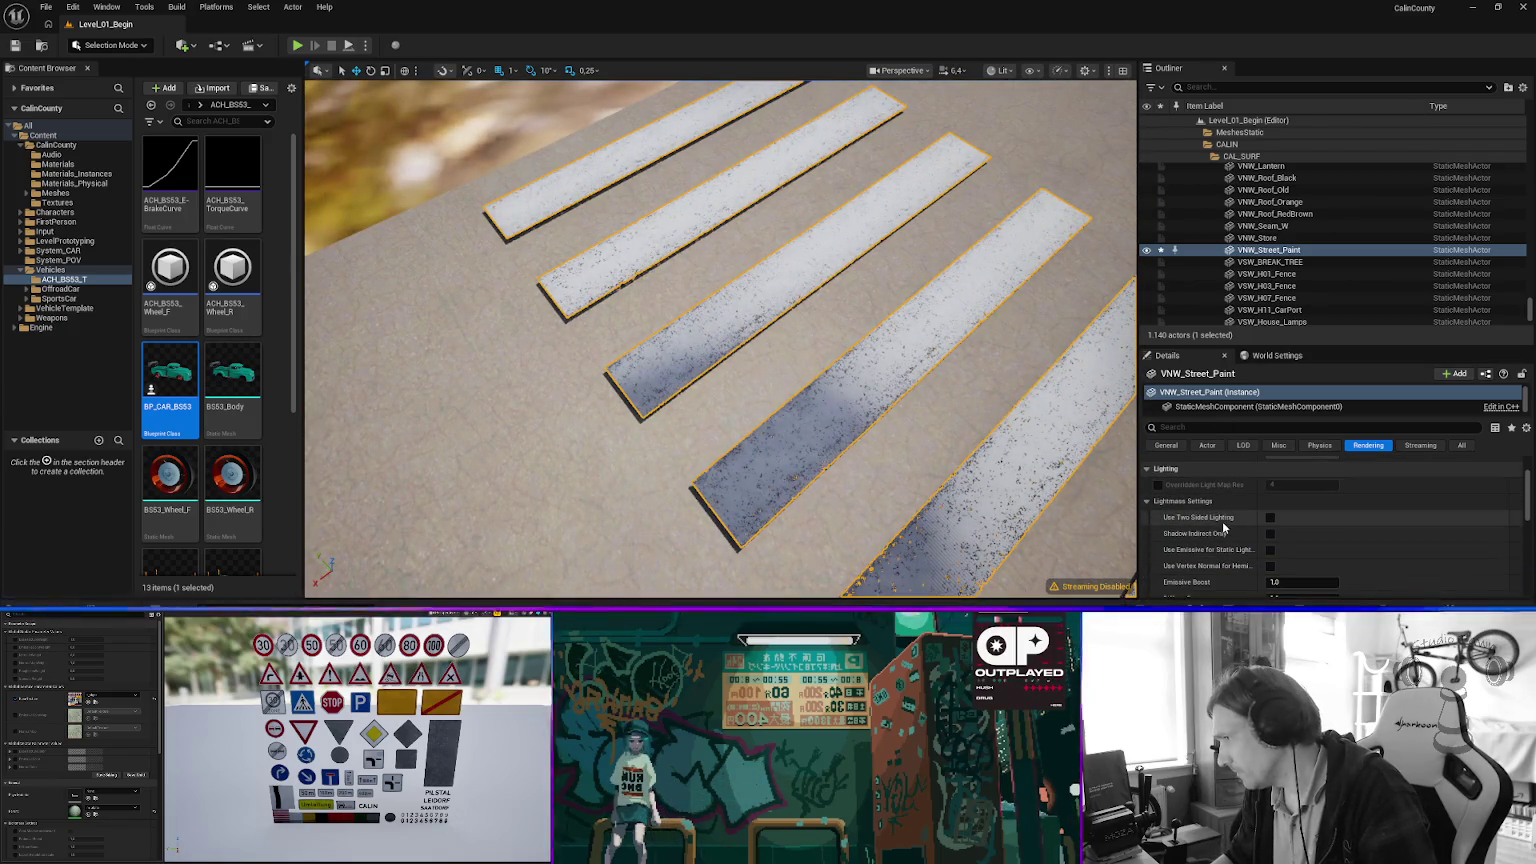
scroll(1210, 520, down, 2)
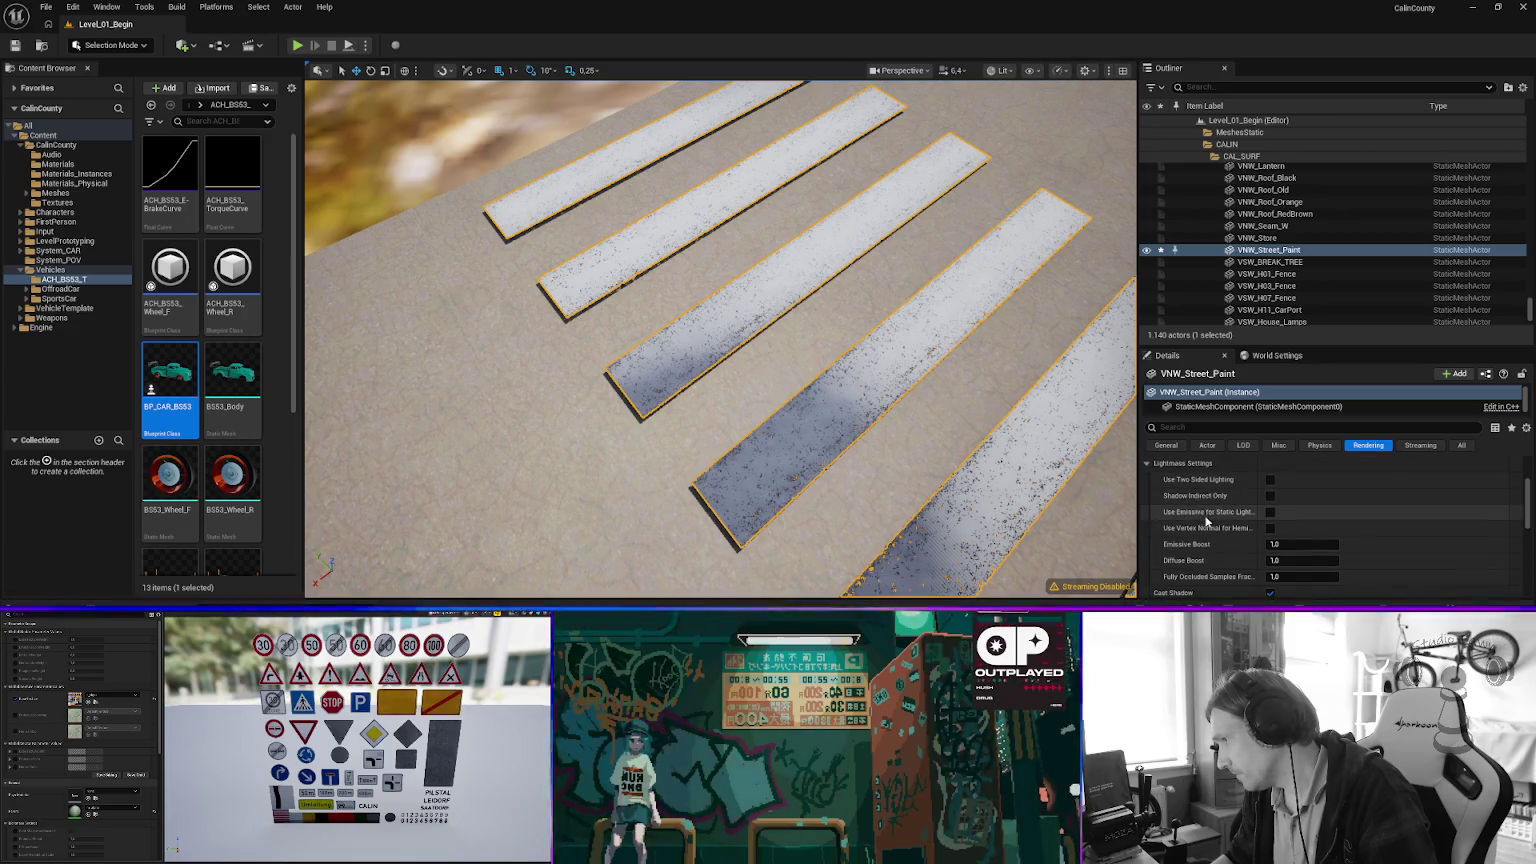
scroll(1207, 520, down, 1)
click(1270, 553)
Select the road's centre line, then fly on through the village to a junction.
mouse_move(865, 486)
mouse_down()
mouse_move(790, 350)
mouse_move(700, 305)
mouse_move(720, 300)
mouse_move(705, 310)
mouse_move(715, 330)
mouse_move(690, 300)
mouse_move(700, 320)
mouse_up()
click(770, 492)
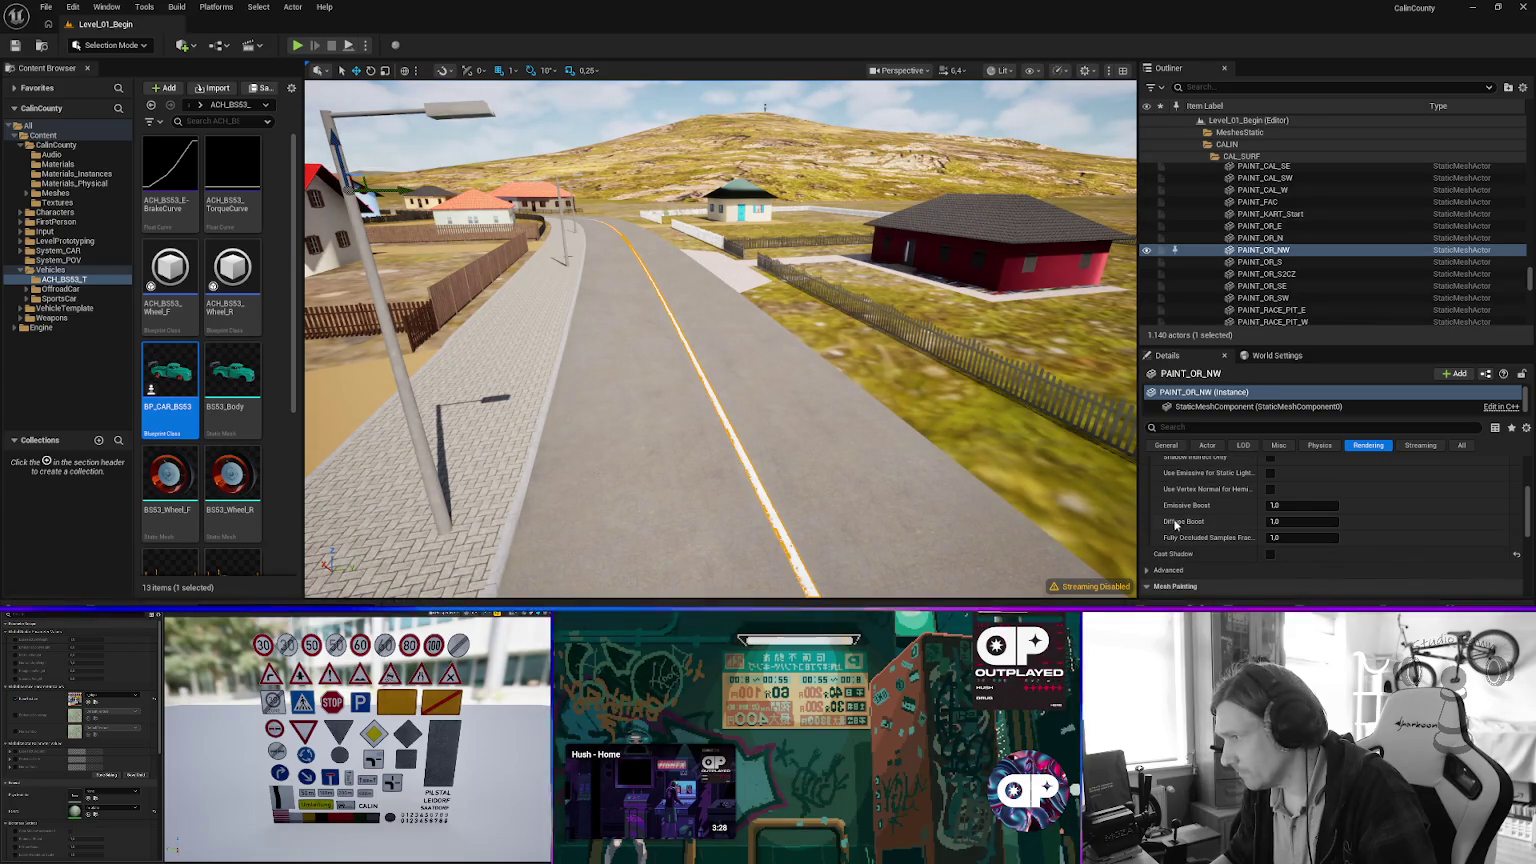
mouse_move(720, 340)
mouse_down()
mouse_move(680, 340)
mouse_move(810, 323)
mouse_up()
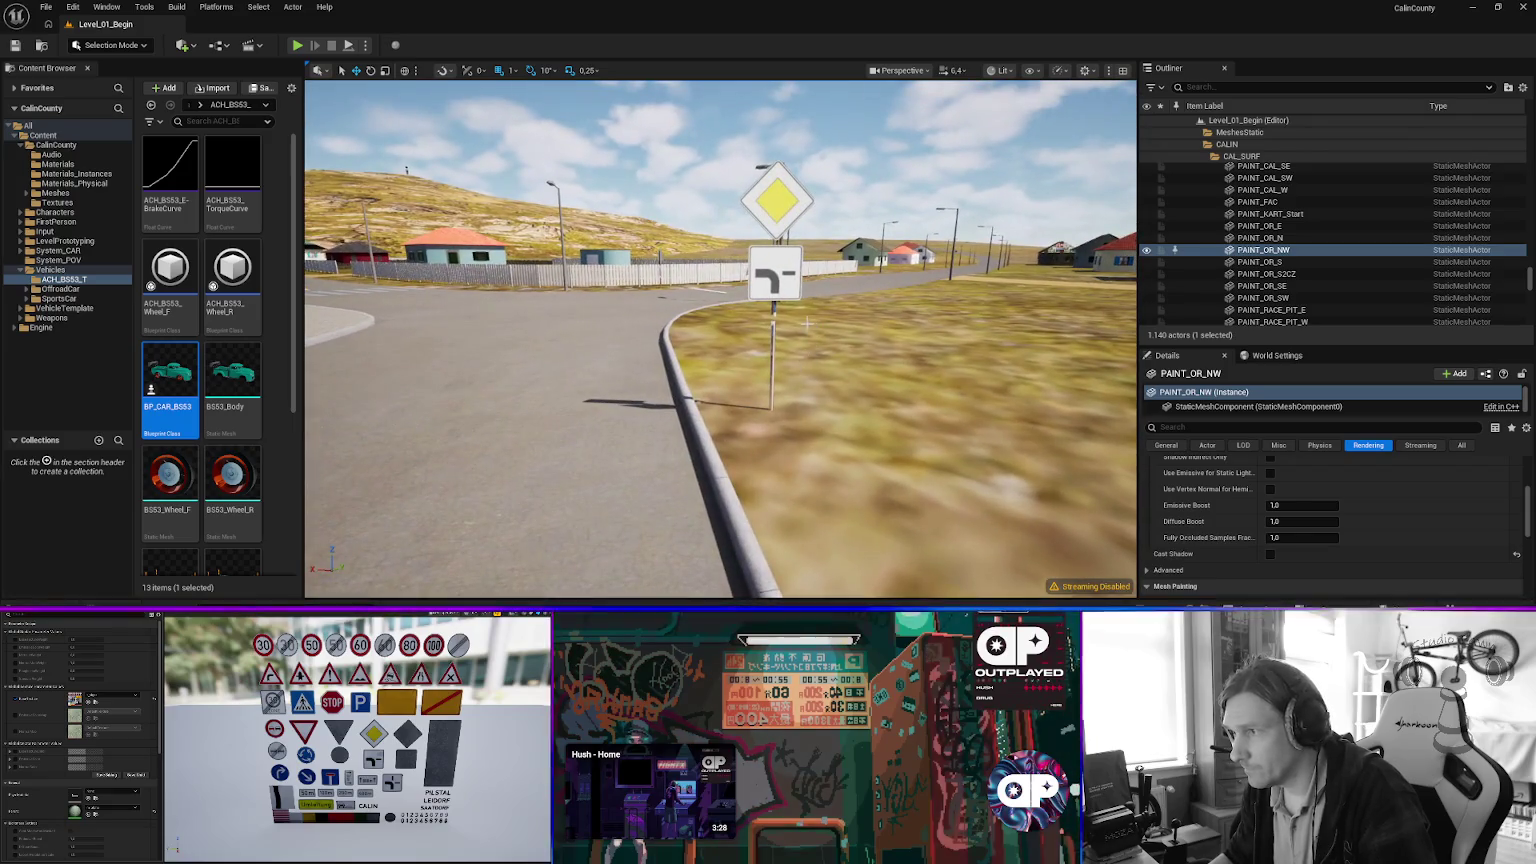
Check the first right-of-way sign's post material, keeping mi_zinc on Element 0.
click(779, 302)
scroll(1318, 478, up, 2)
click(1356, 482)
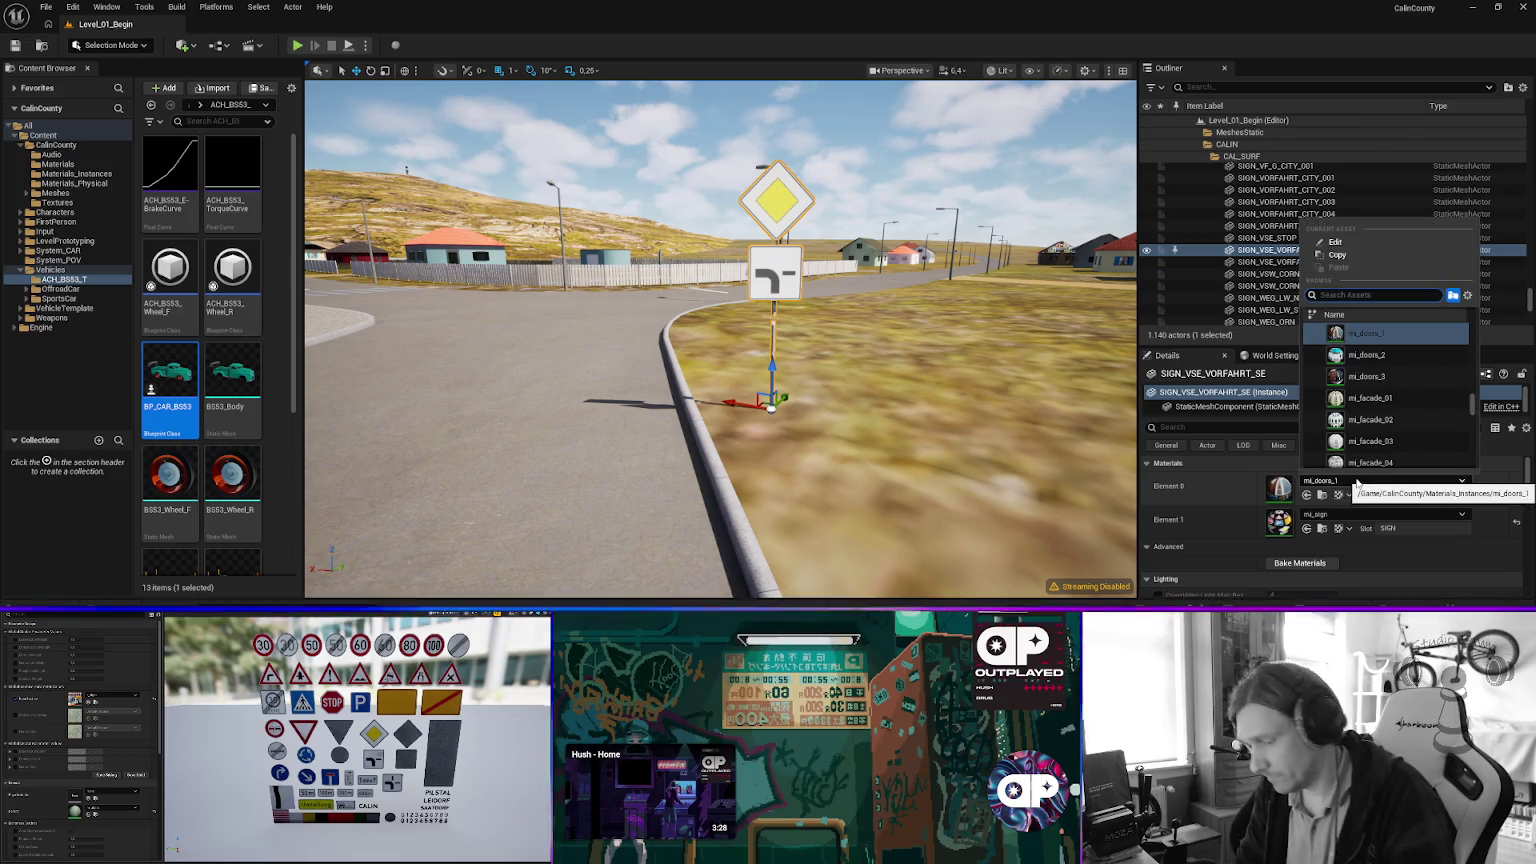
click(1356, 482)
key(ctrl+z)
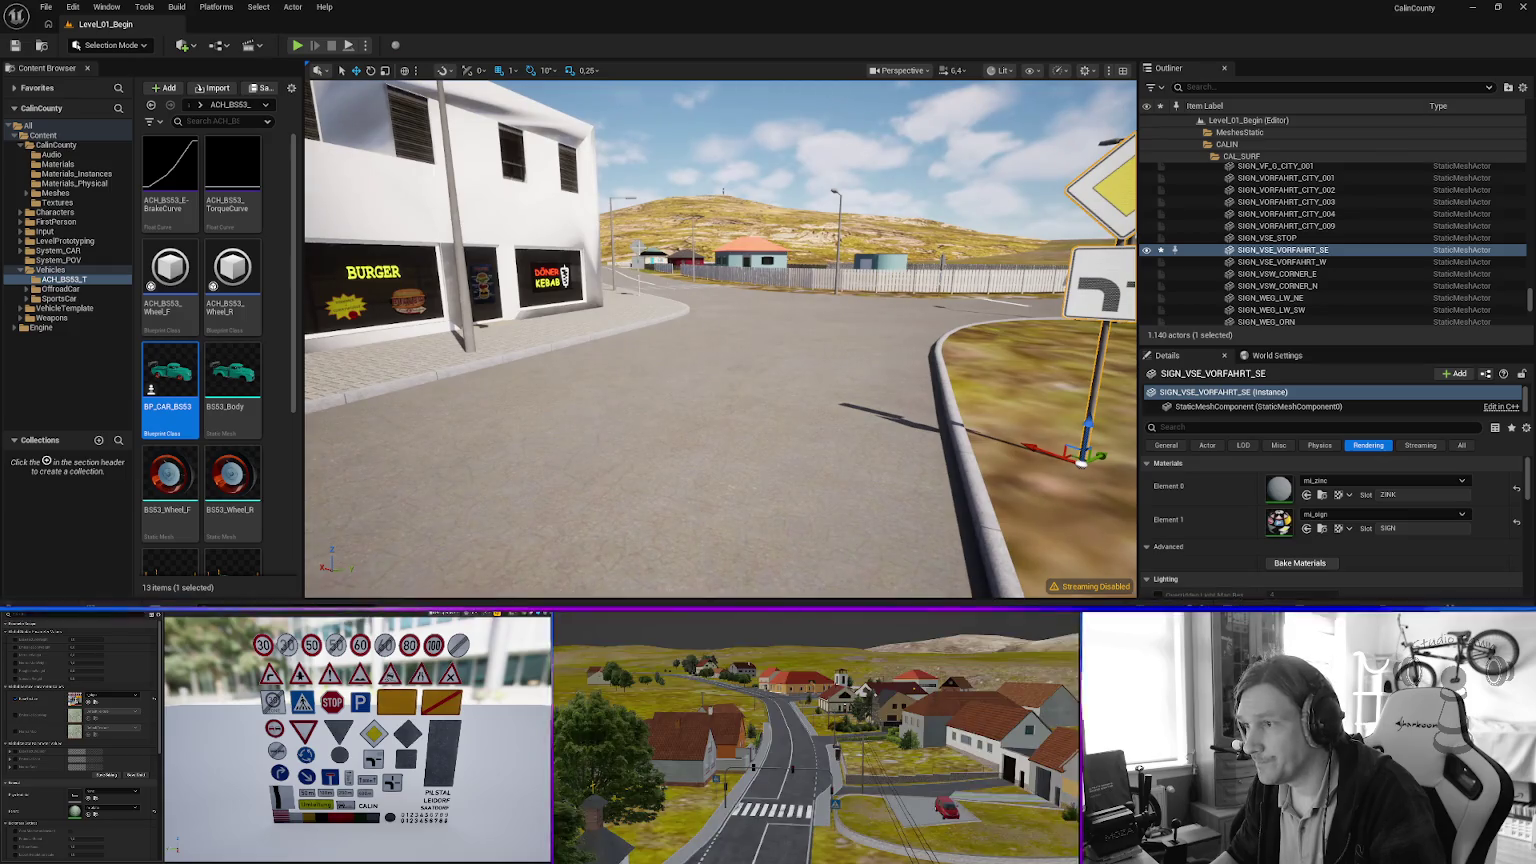
Give the other right-of-way sign SIGN_VSE_VORFAHRT_W's post the mi_zinc material.
click(638, 252)
click(1341, 482)
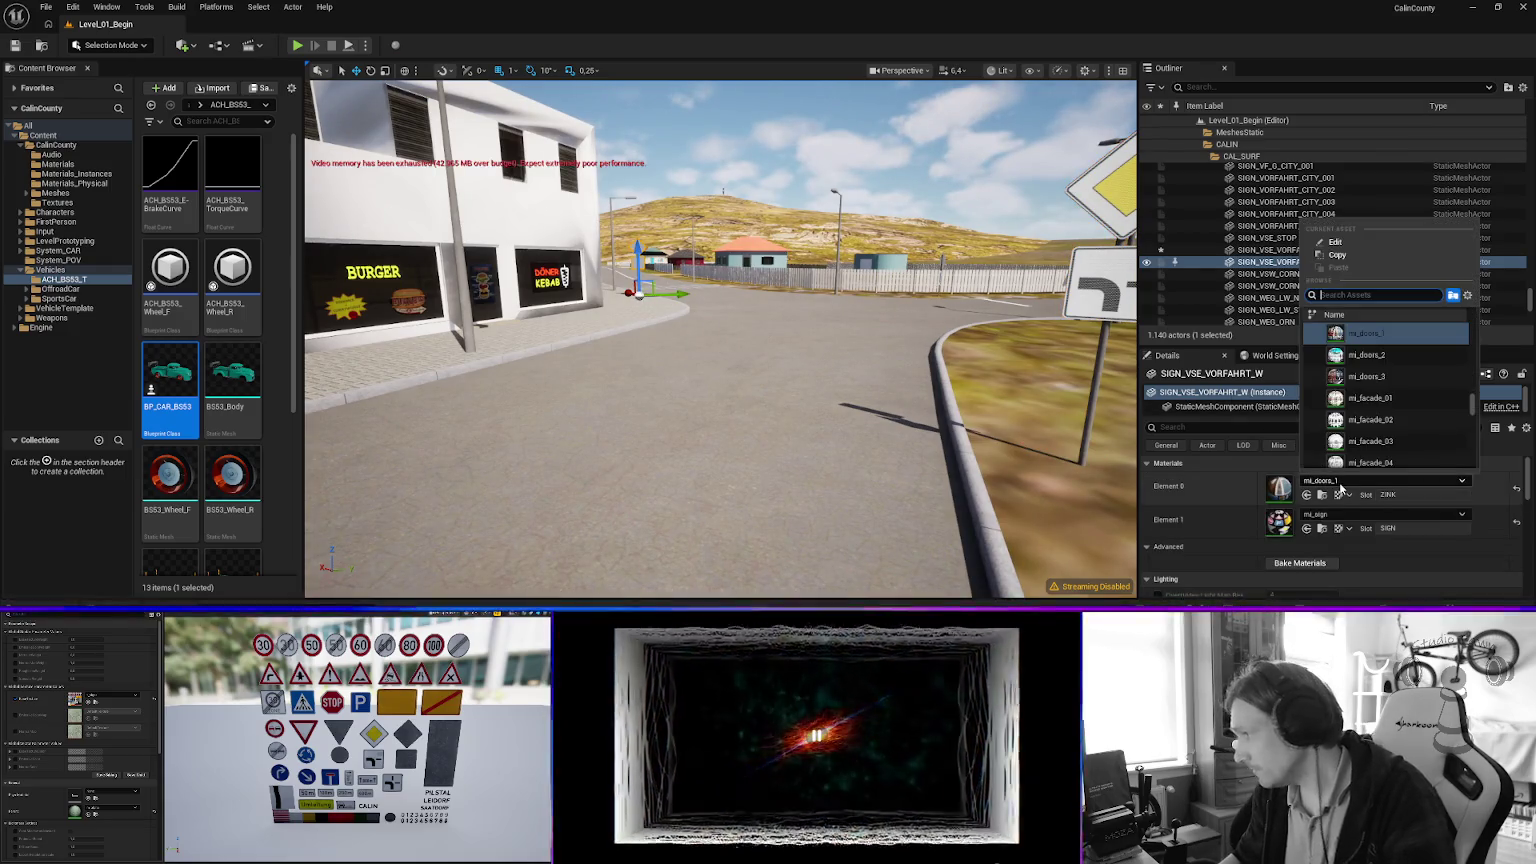
text(zinc)
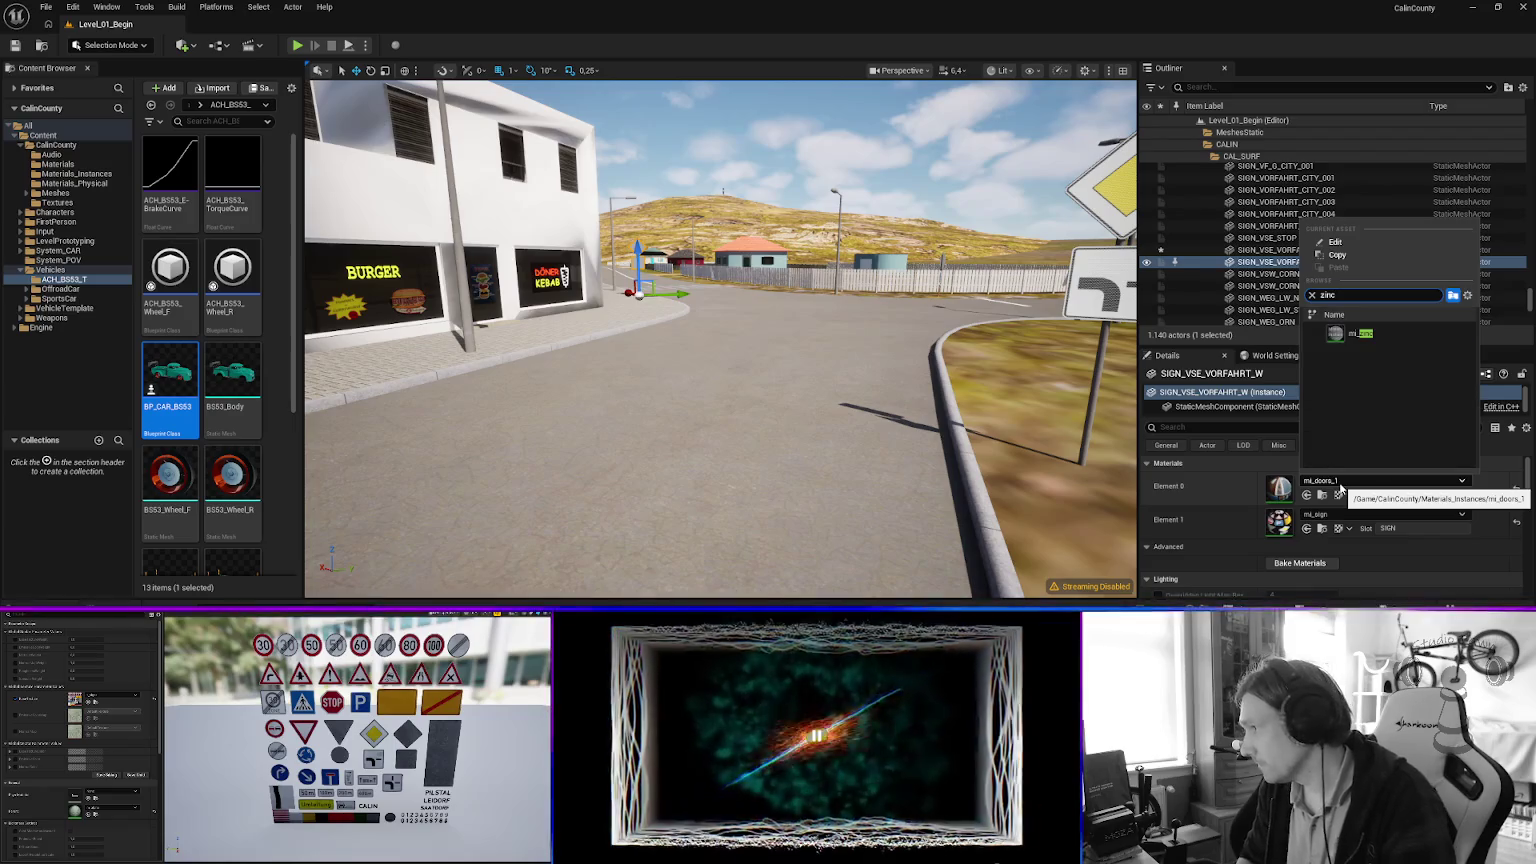
key(Return)
mouse_move(751, 357)
mouse_down()
mouse_move(640, 315)
mouse_move(775, 312)
mouse_move(735, 288)
mouse_up()
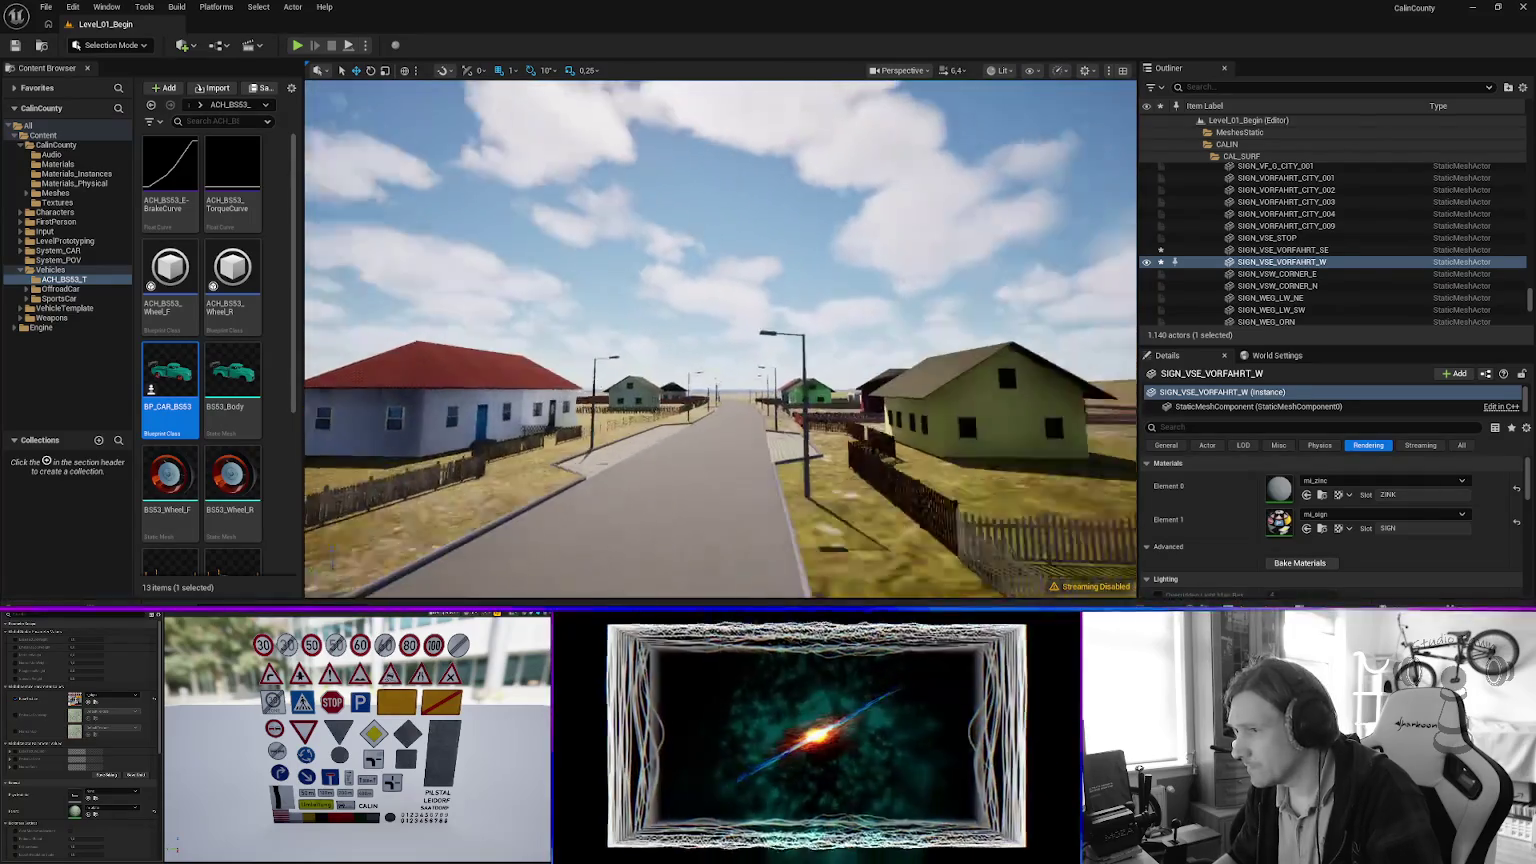
Fly along the road toward the LEIDORF sign and select road segment 1ROAD_CAL_OR_W.
key(w)
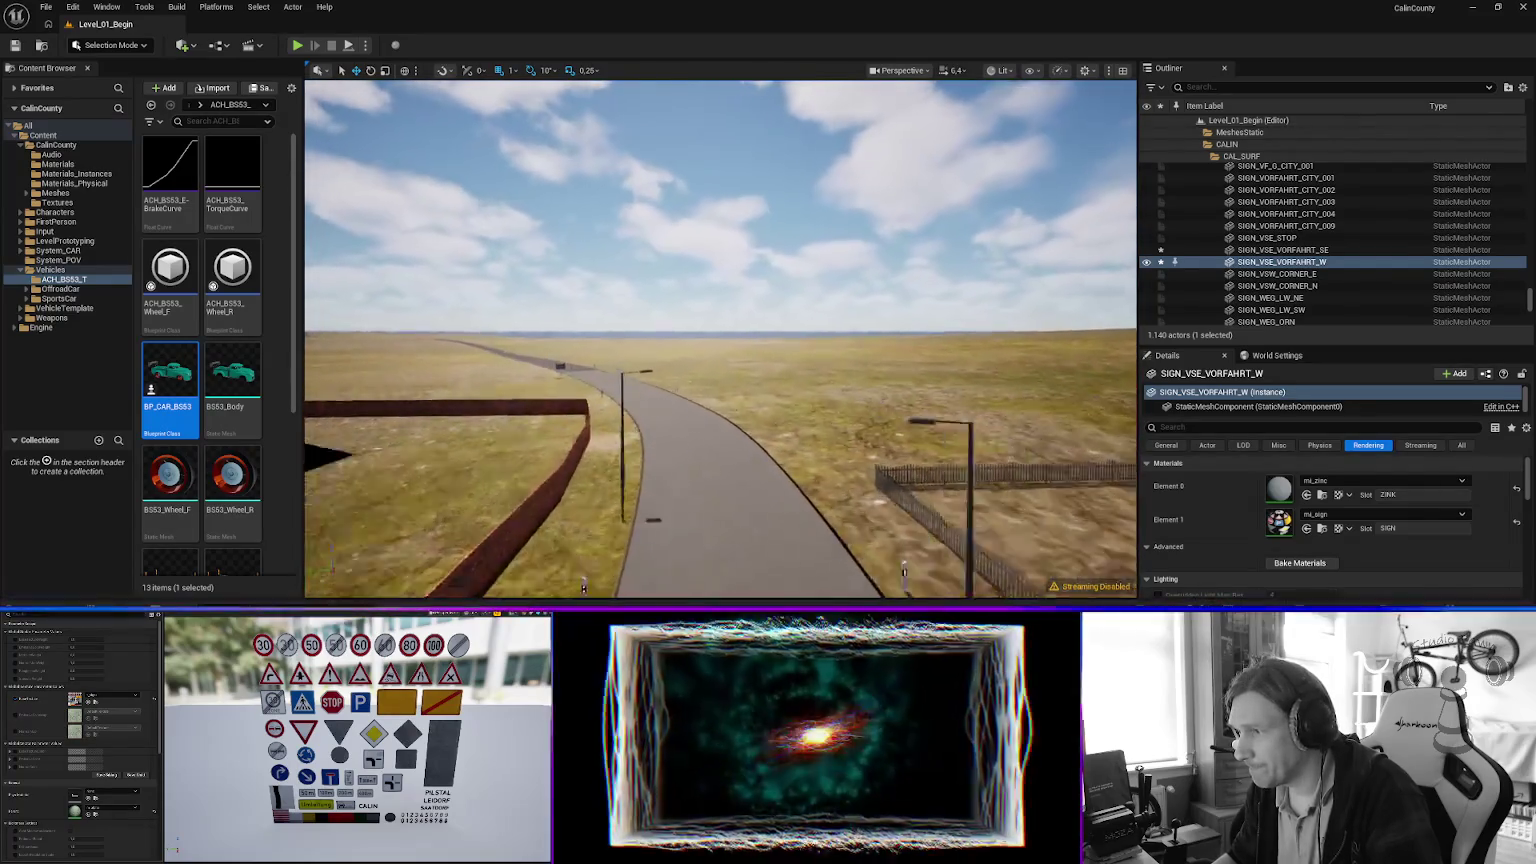
key(w)
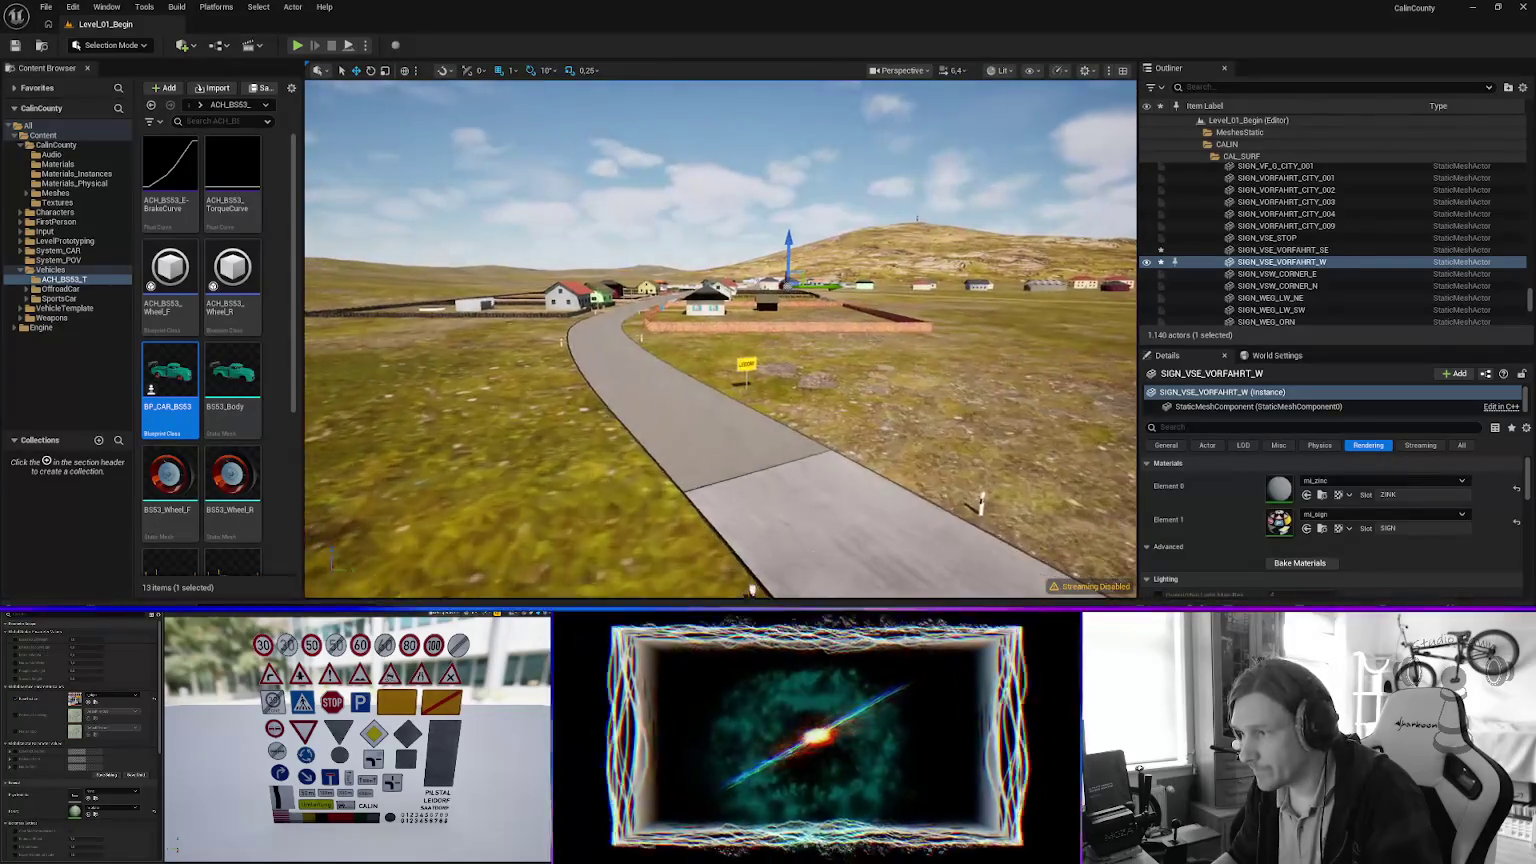
key(s)
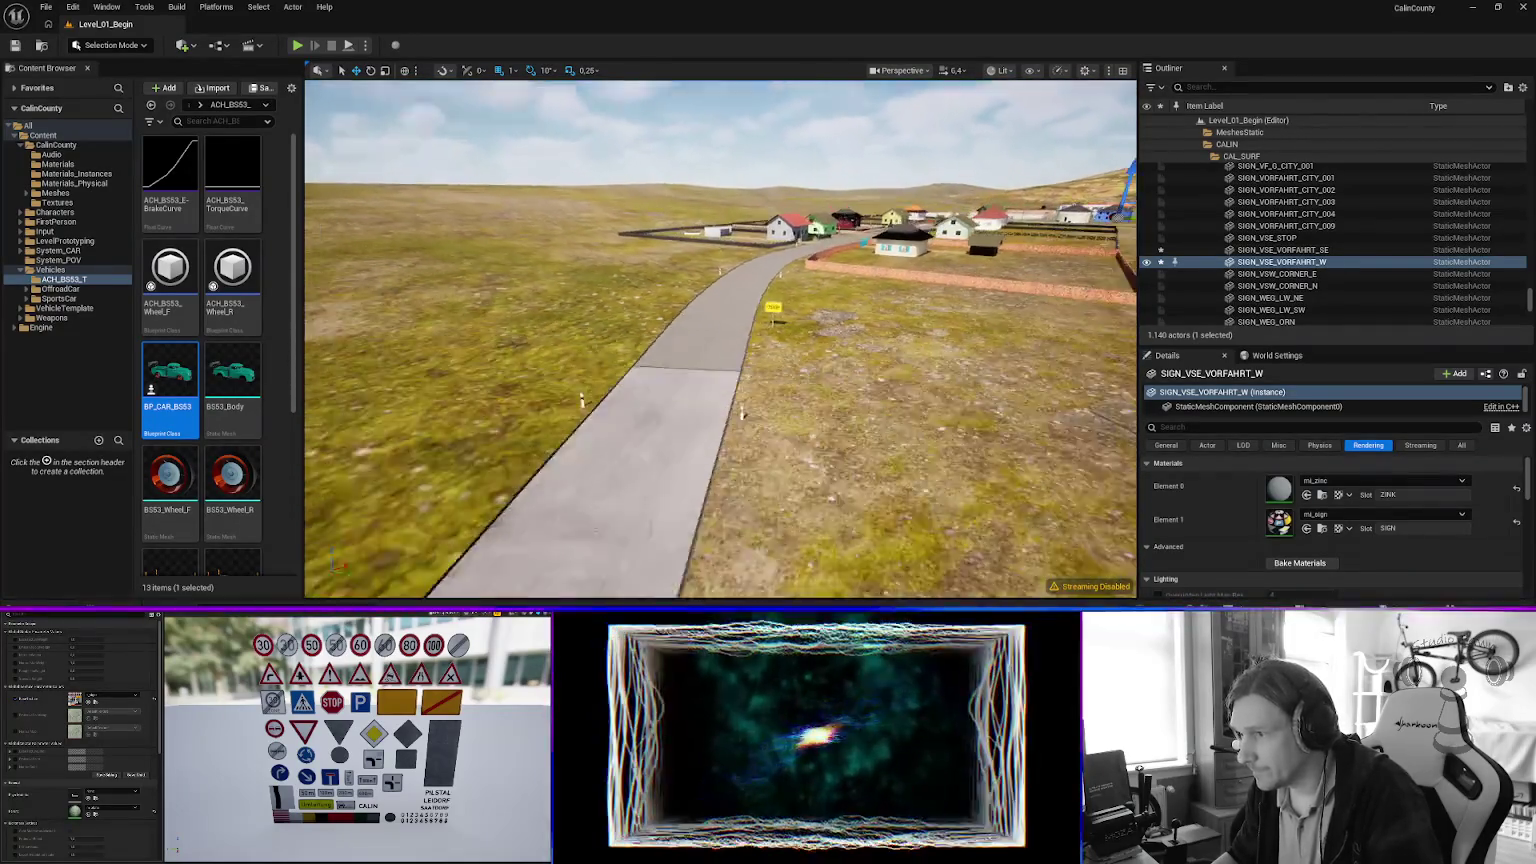
key(q)
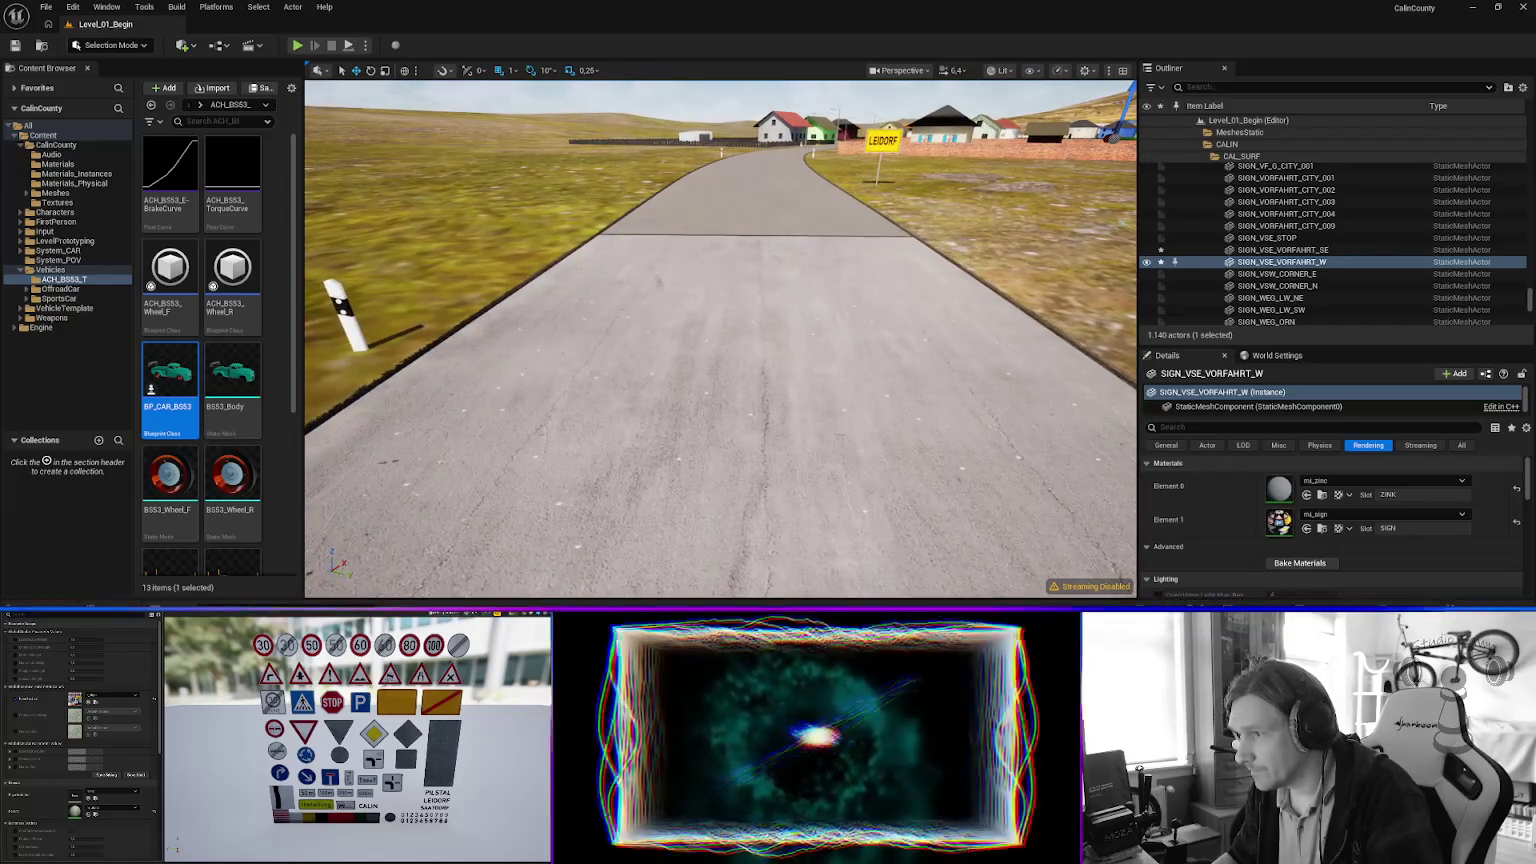
key(e)
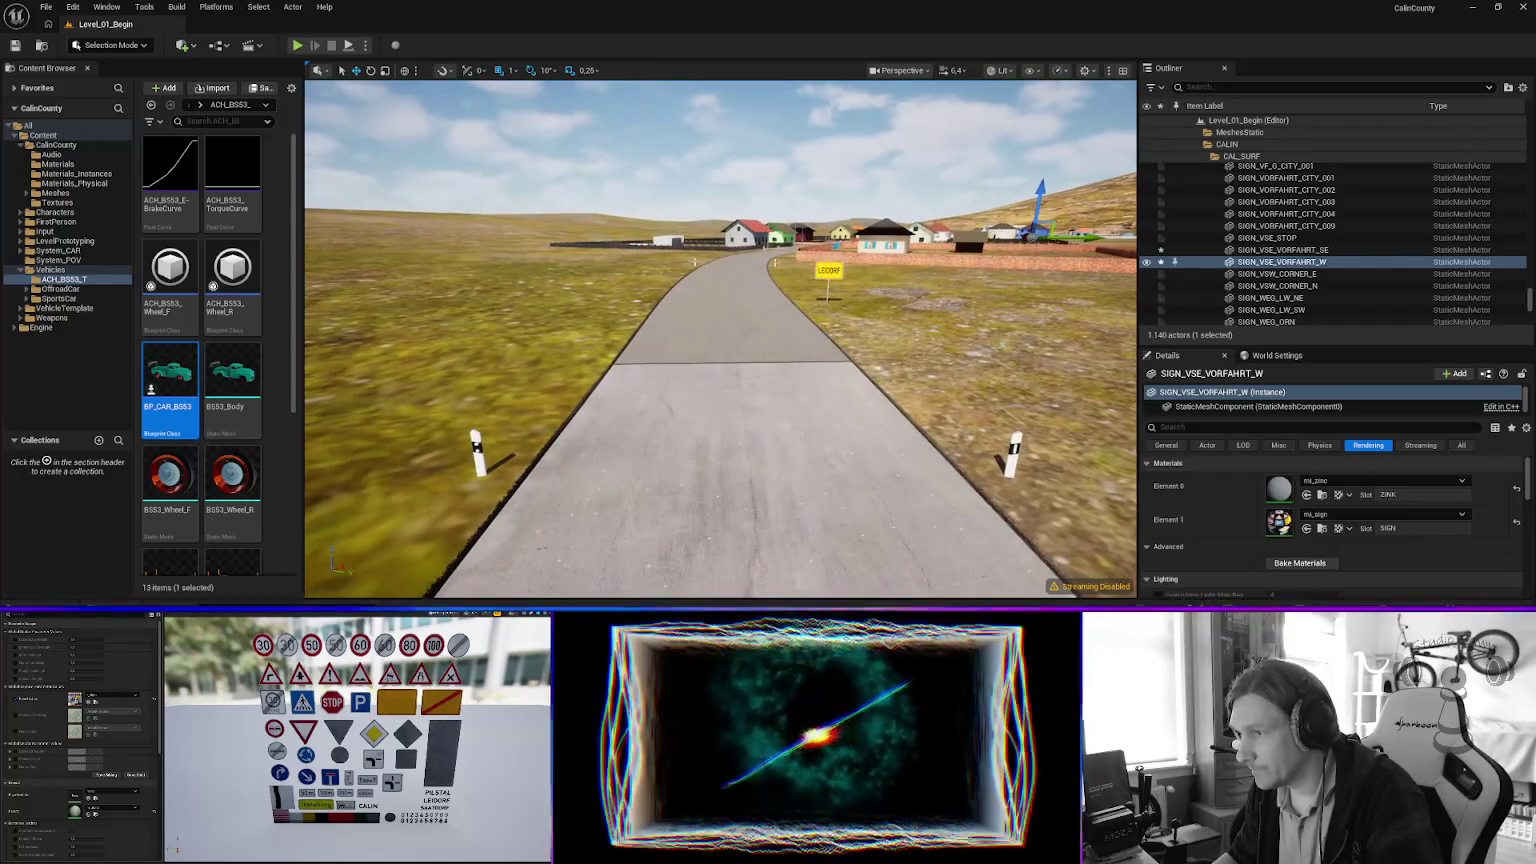
click(730, 480)
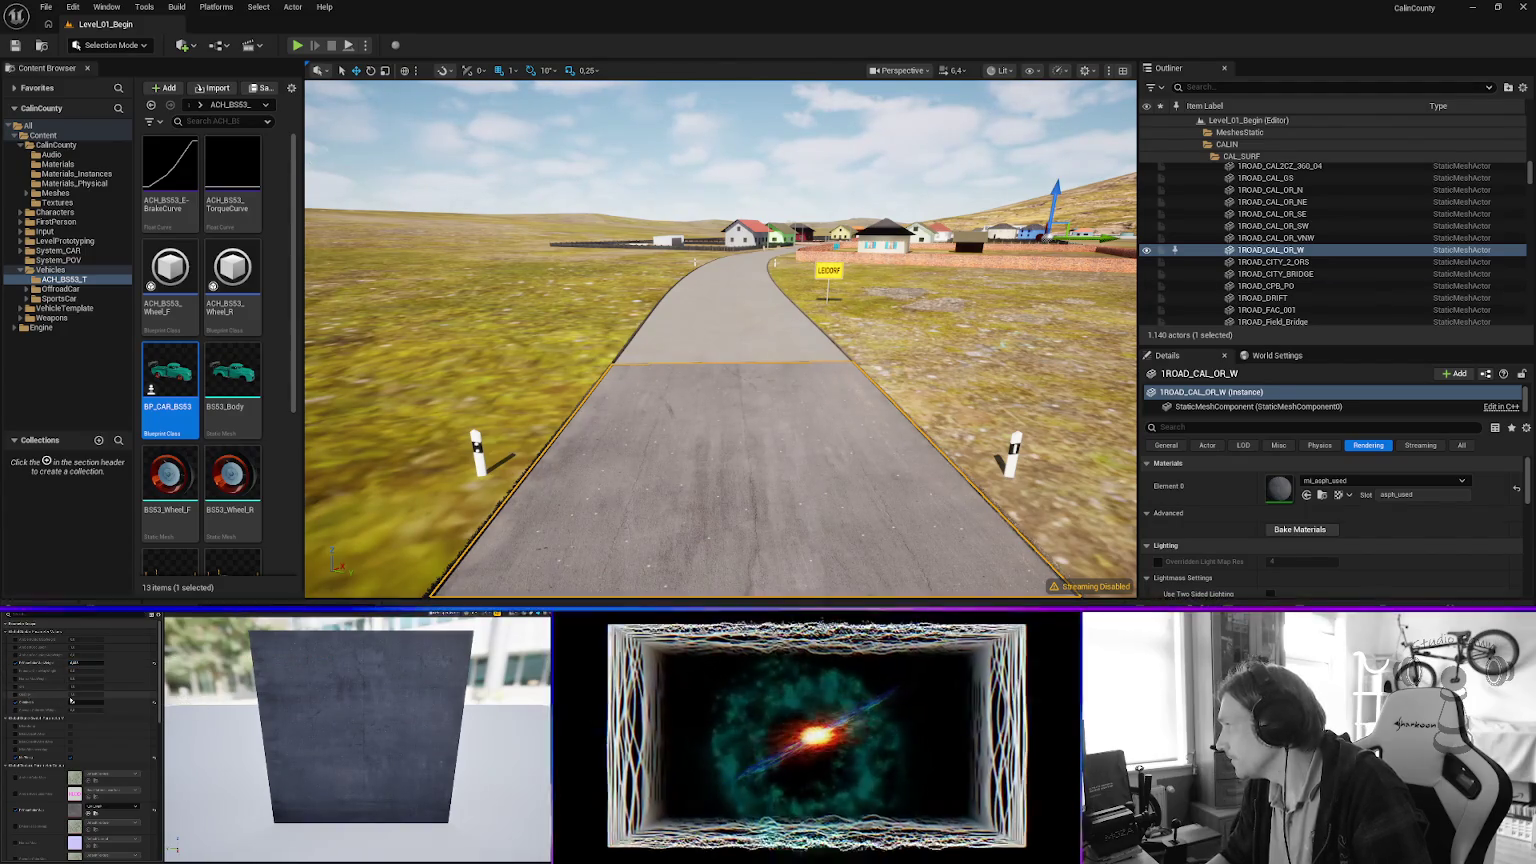
Switch the selection to road segment 1ROAD_CAL_OR_VNW to review its mi_tar_road material.
key(Up)
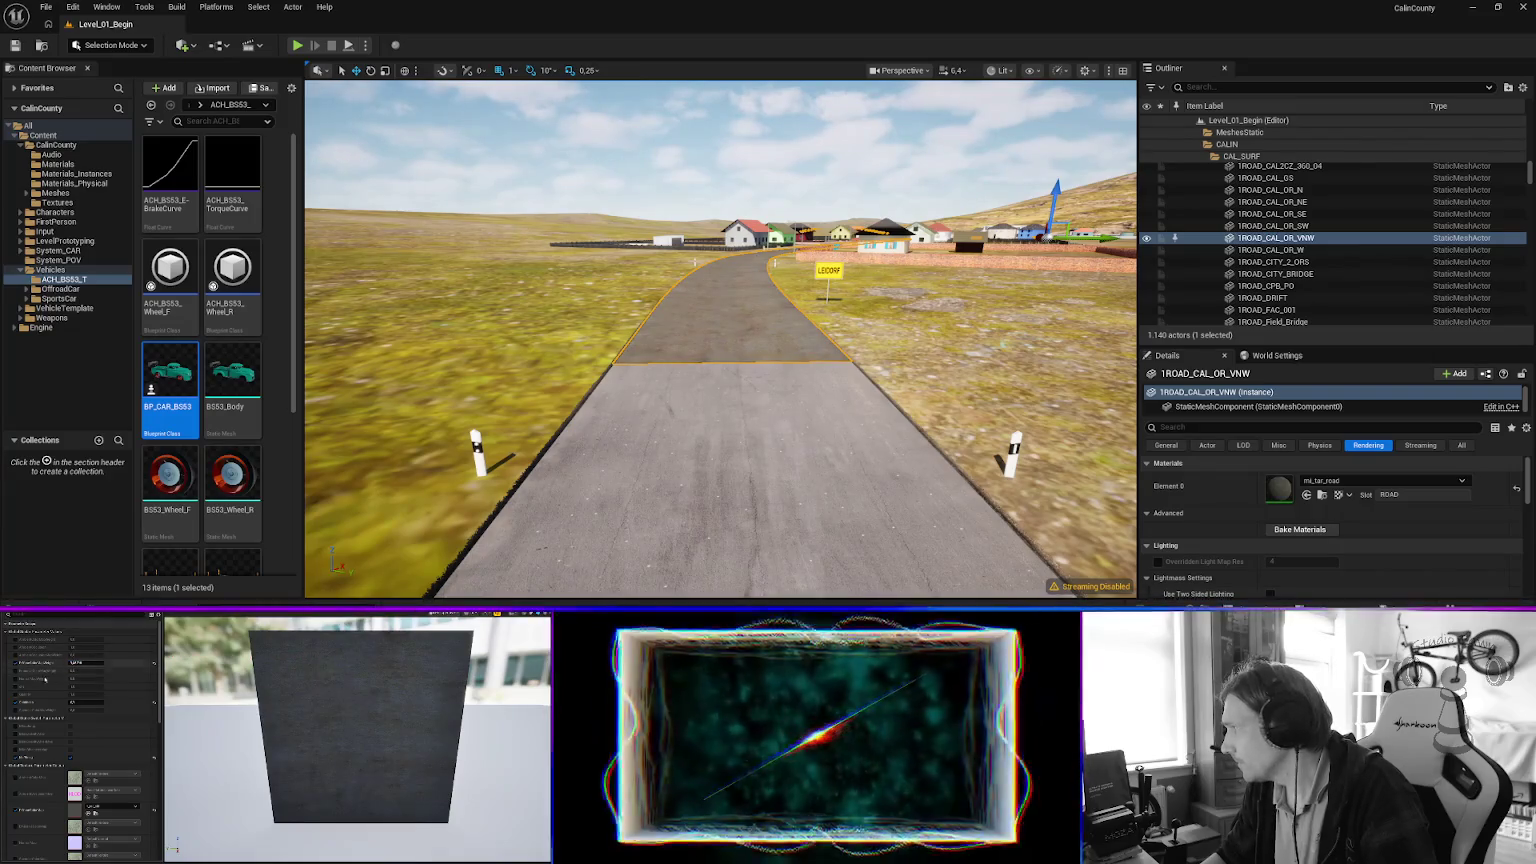
Fly the camera down the road past the houses into the village toward the green house.
key(w)
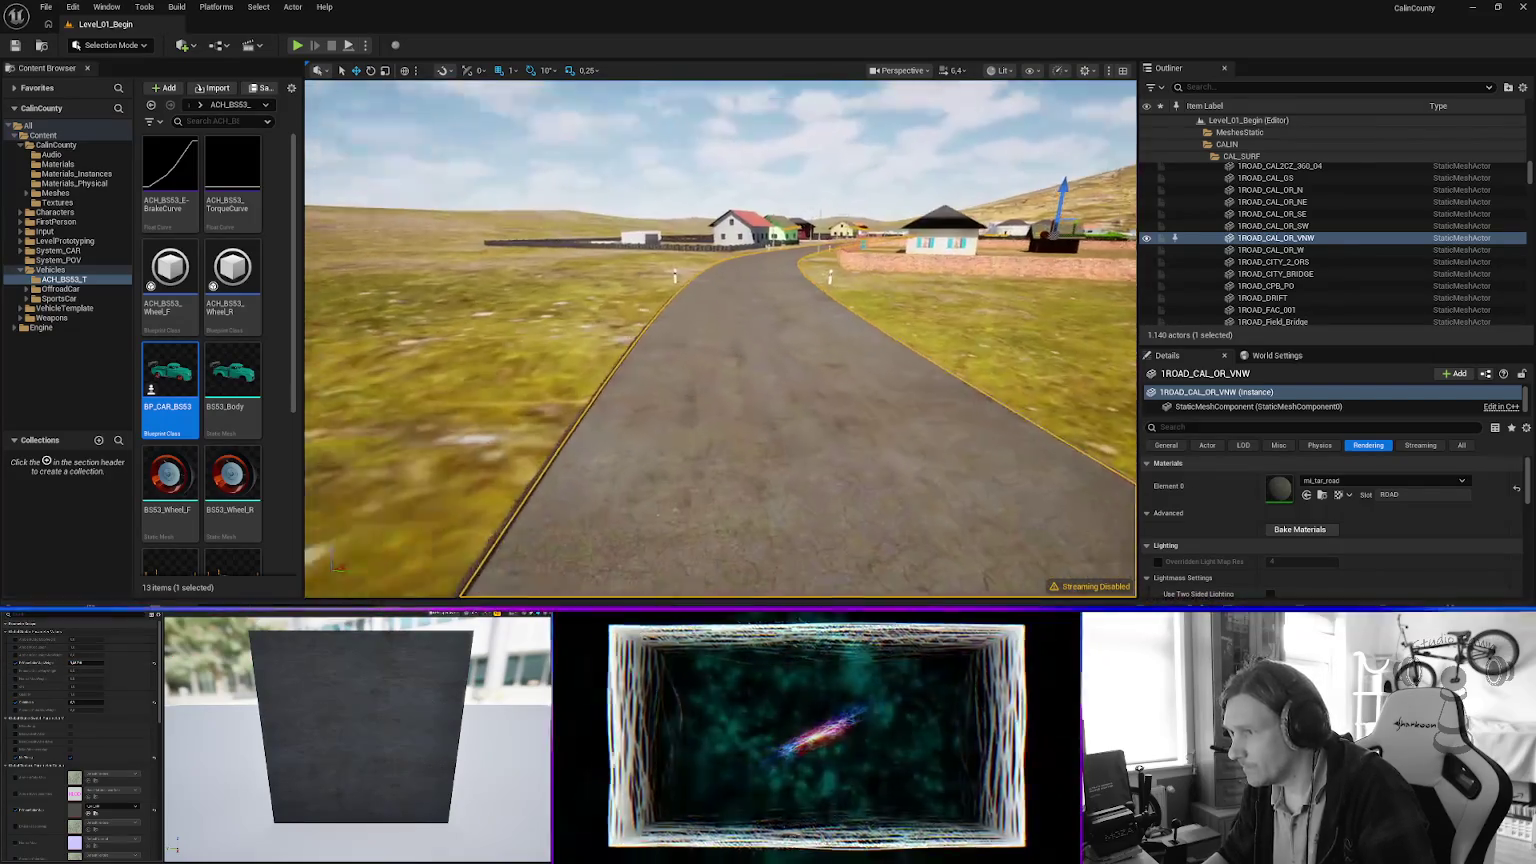
key(w)
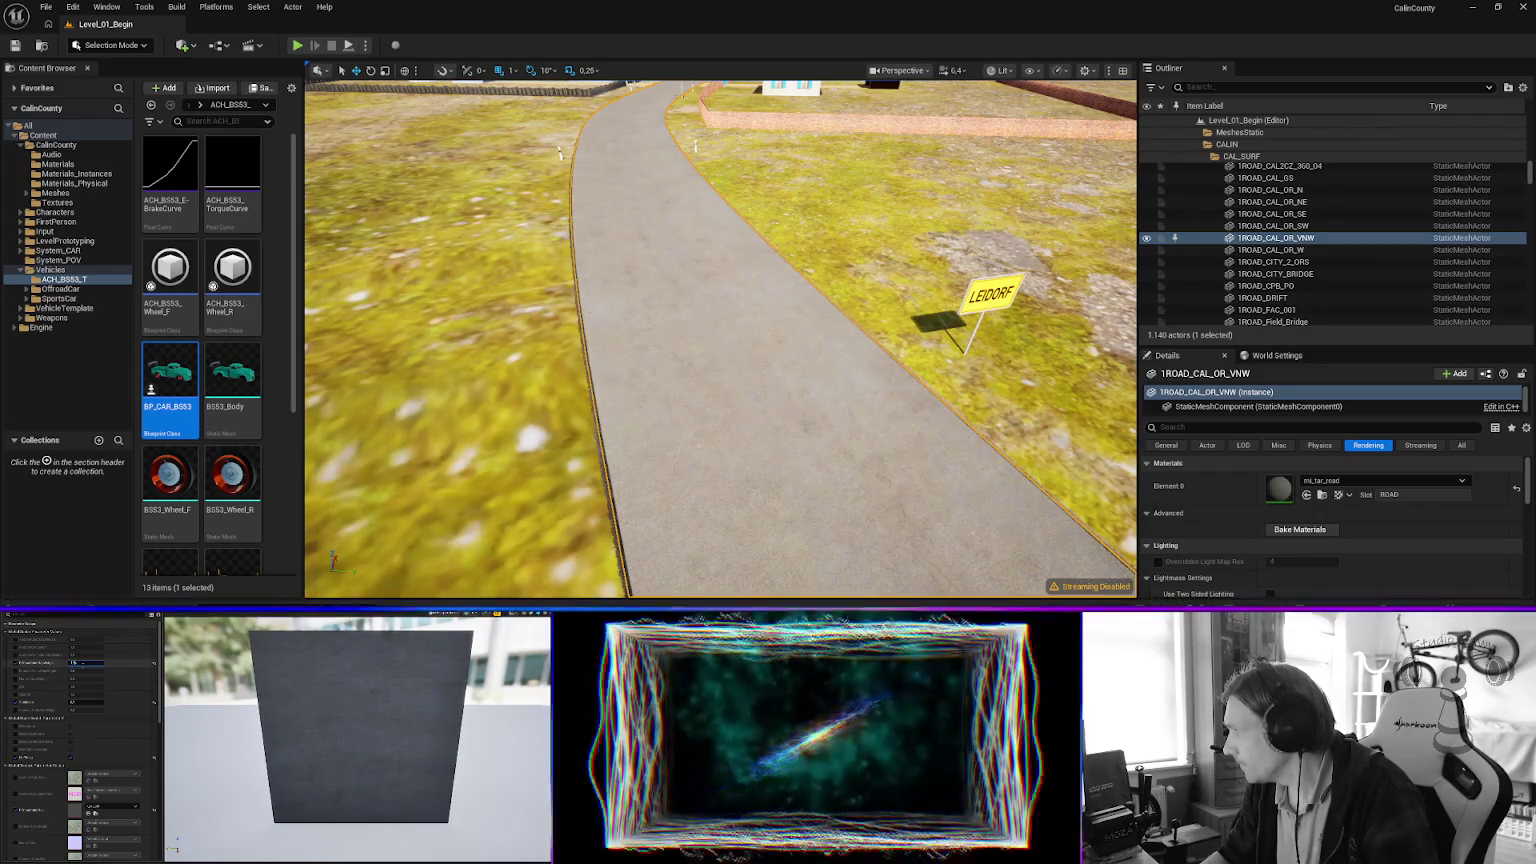
key(w)
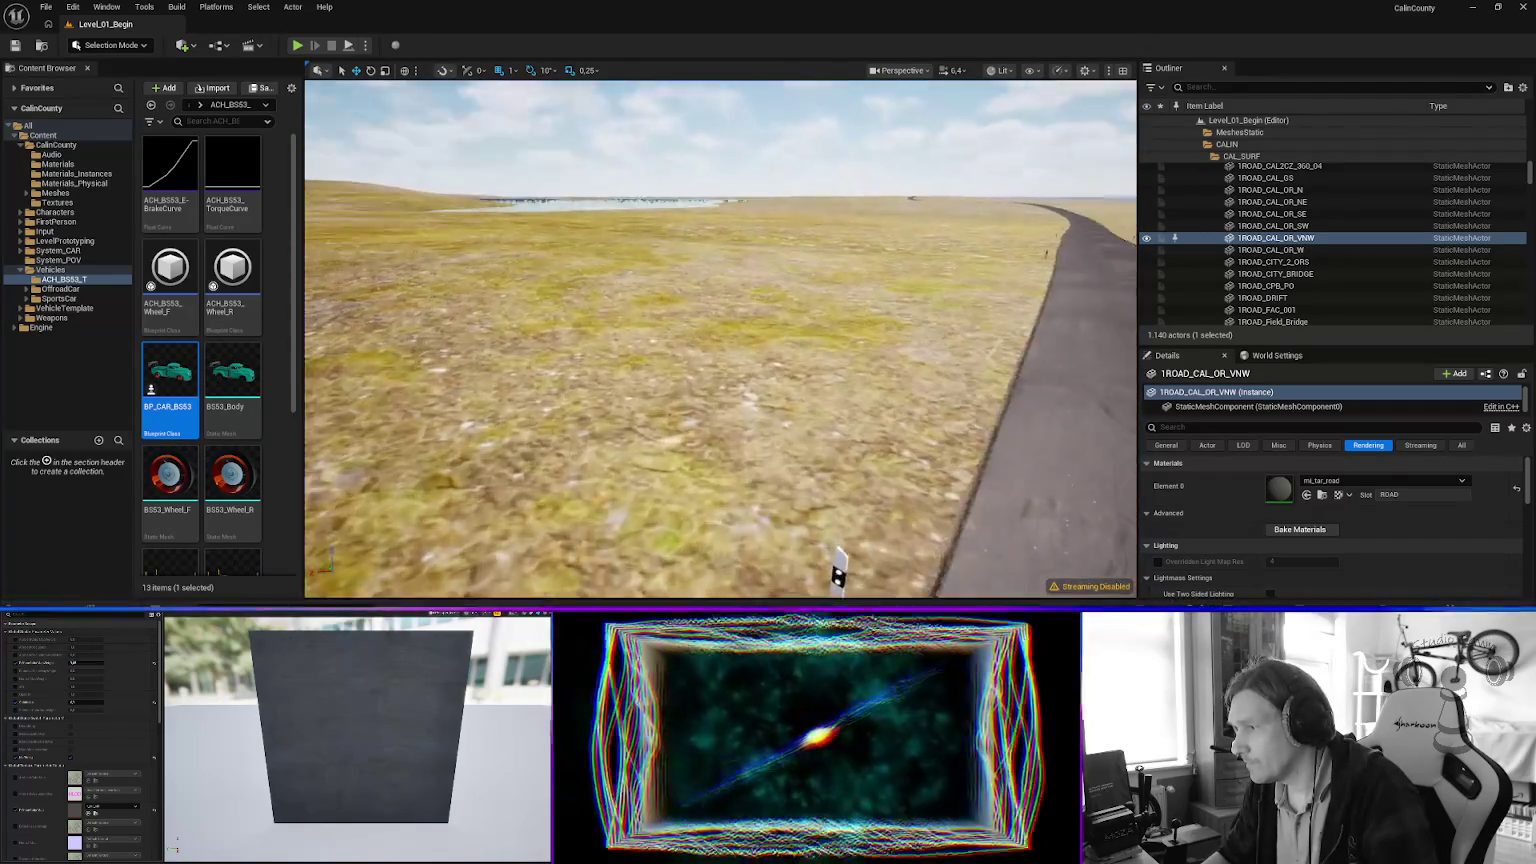
key(w)
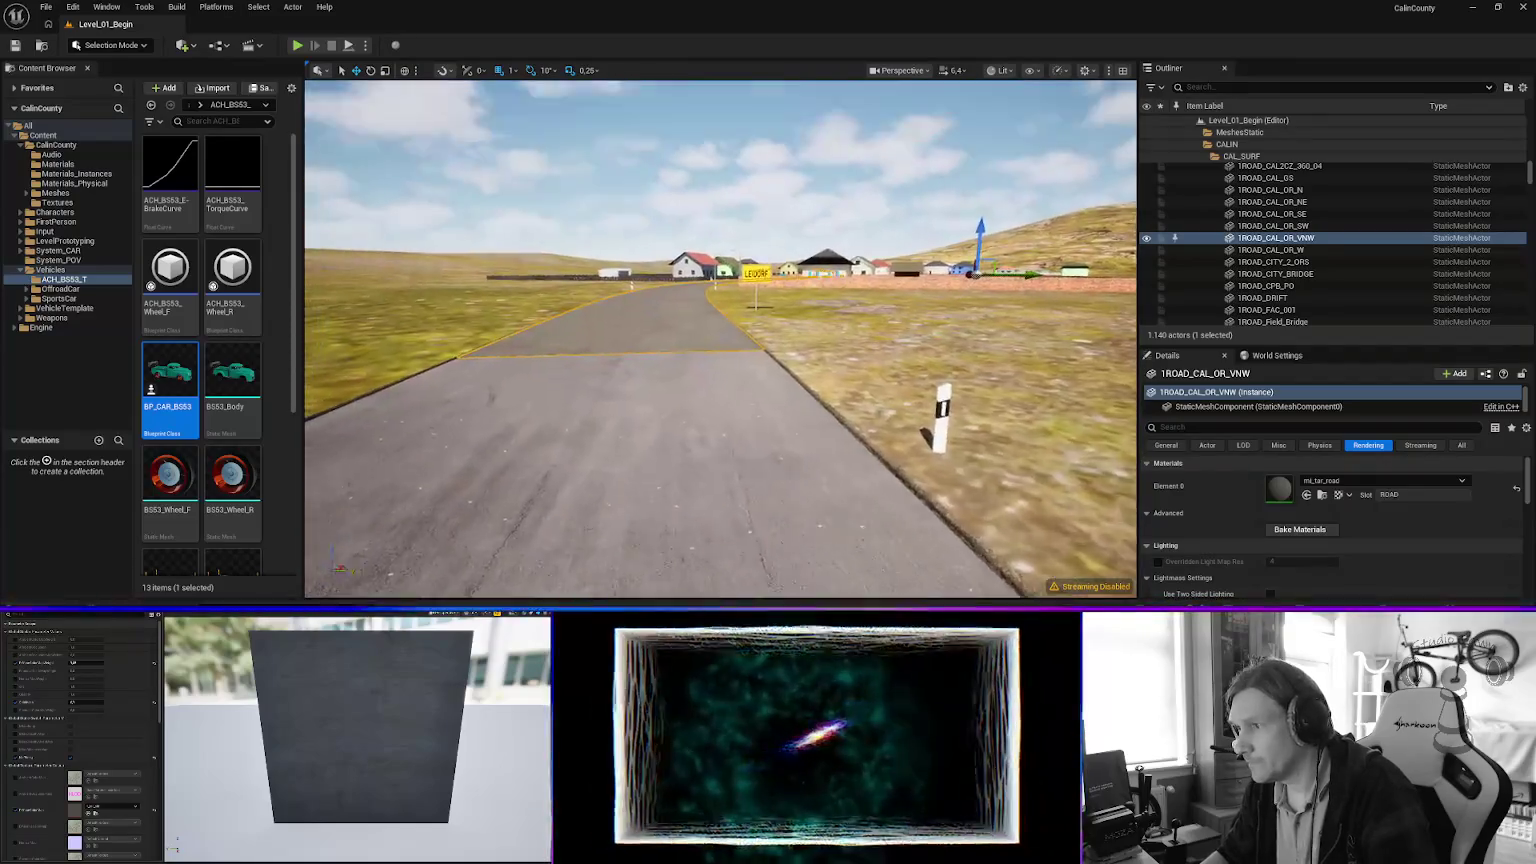
key(w)
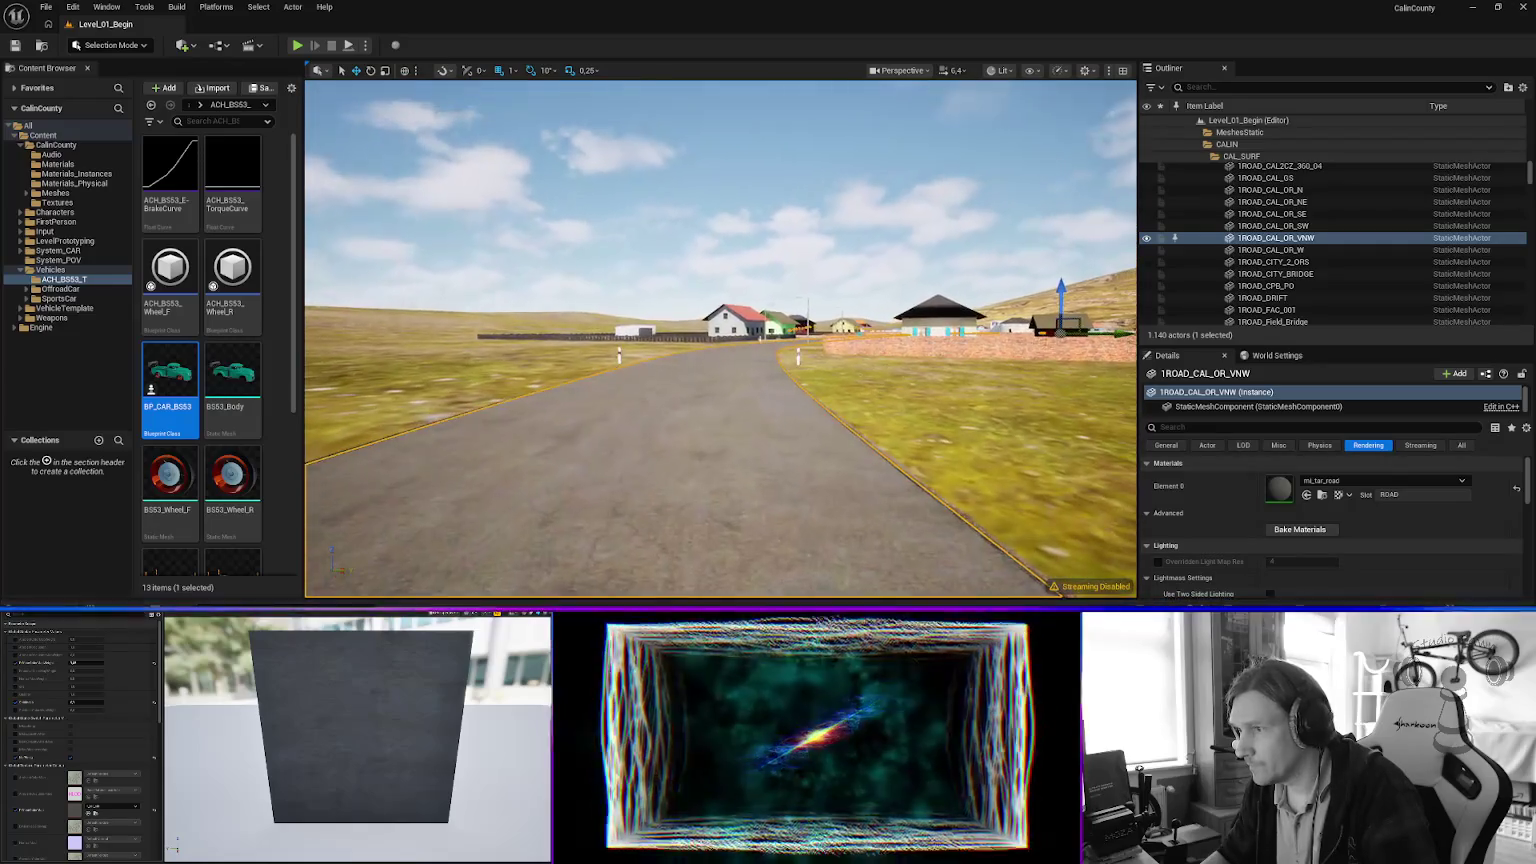
key(w)
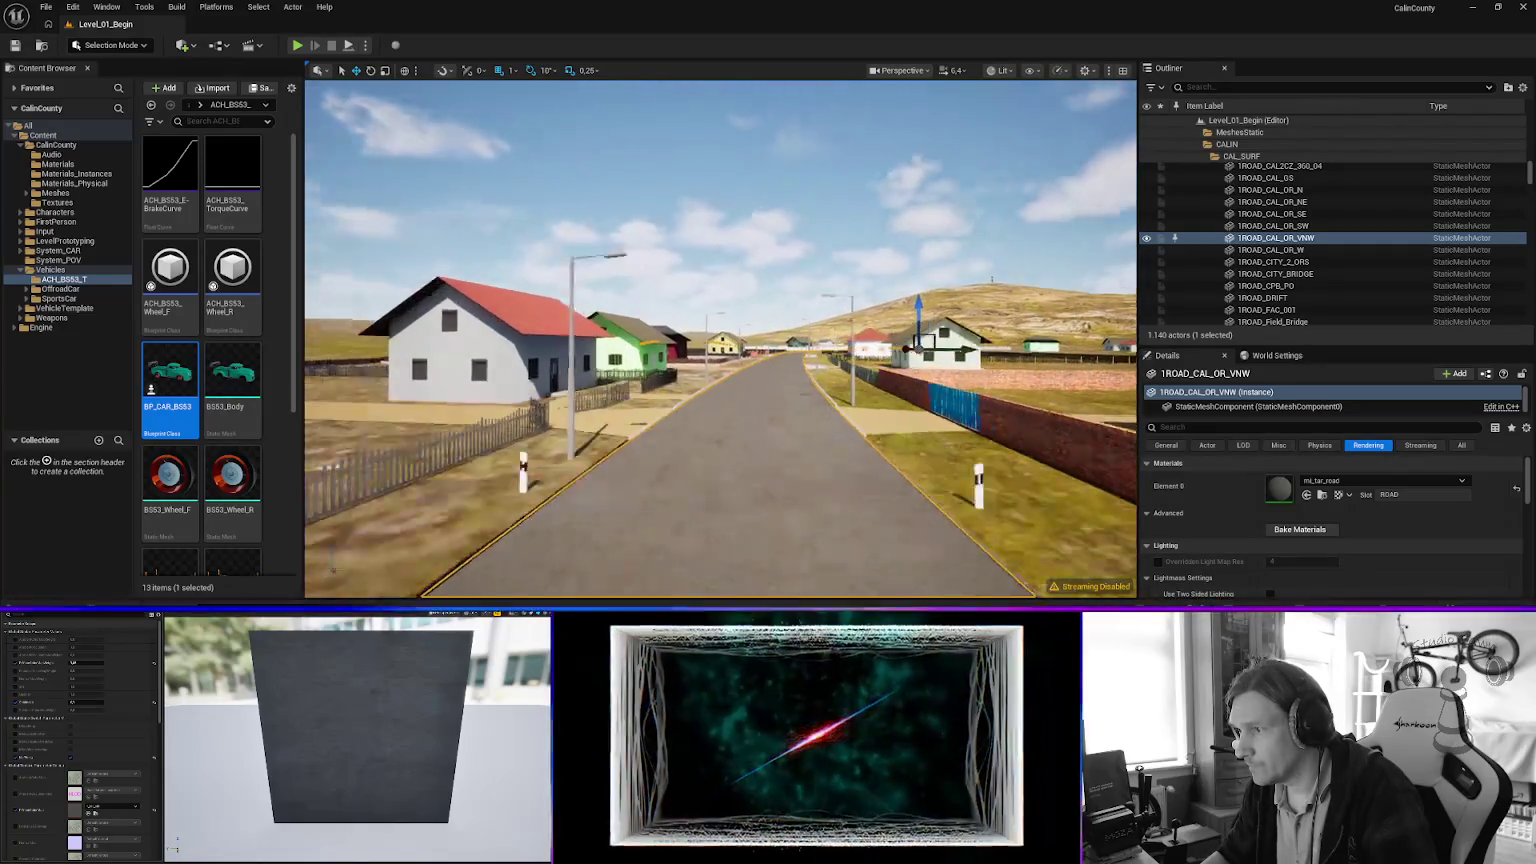
key(w)
key(w)
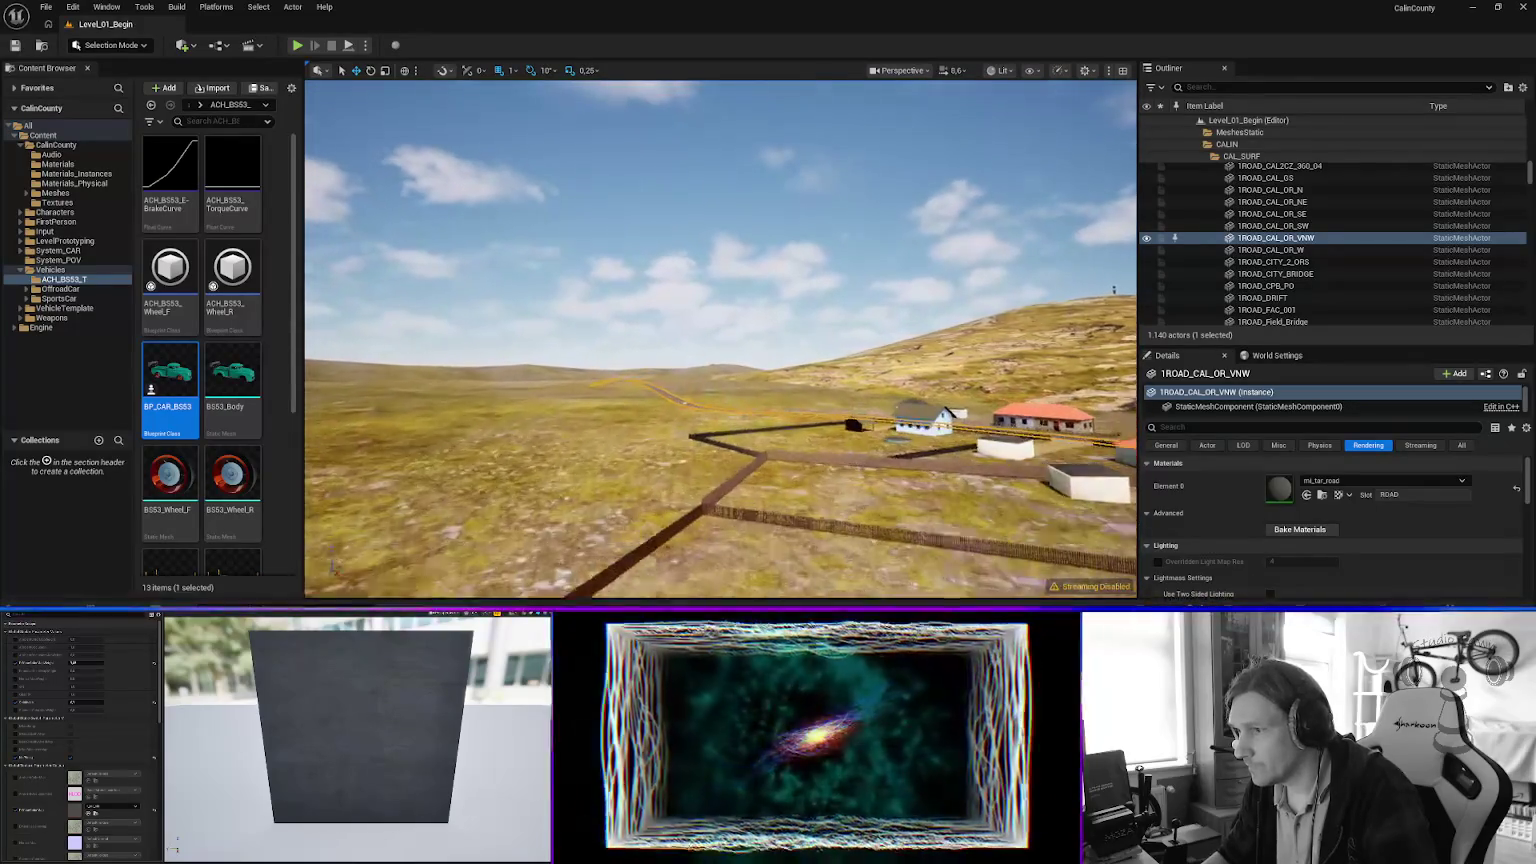
key(w)
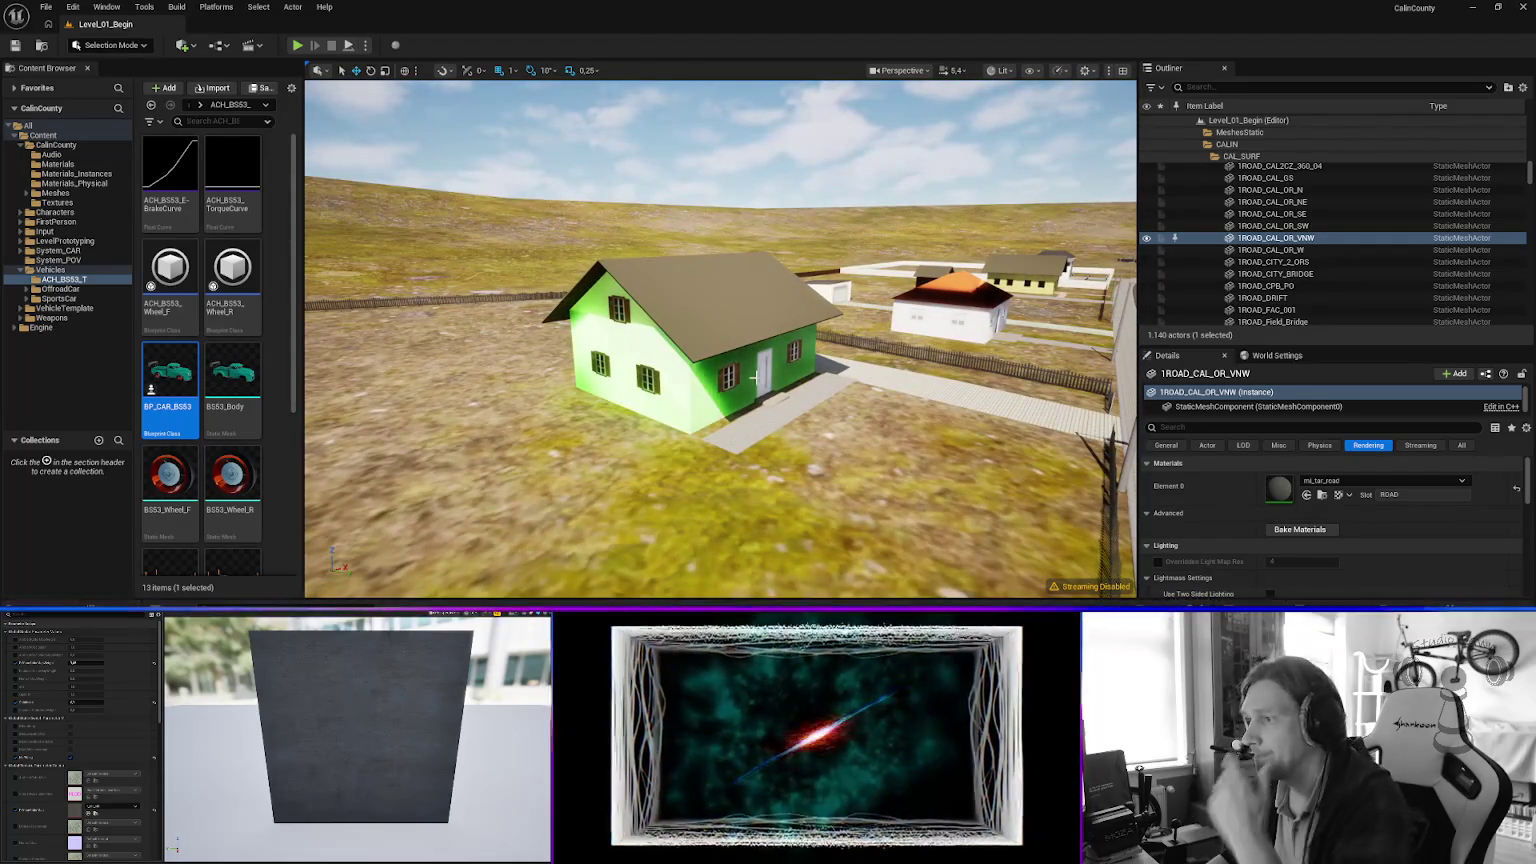
Select the green house VNE_House_N and apply mi_facade_03 to its Element 1 slot.
click(640, 325)
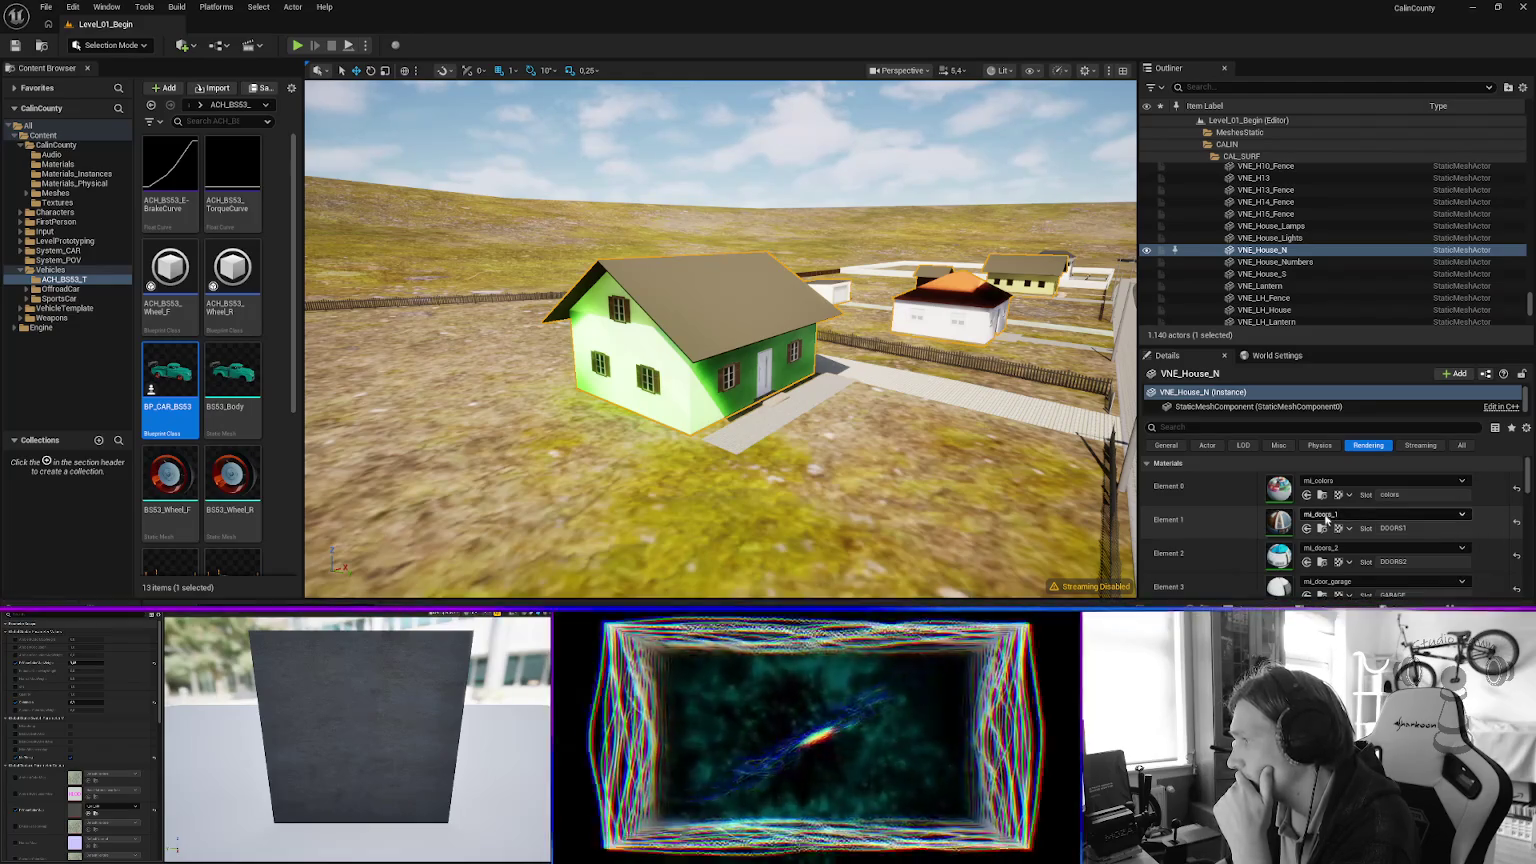
click(1343, 516)
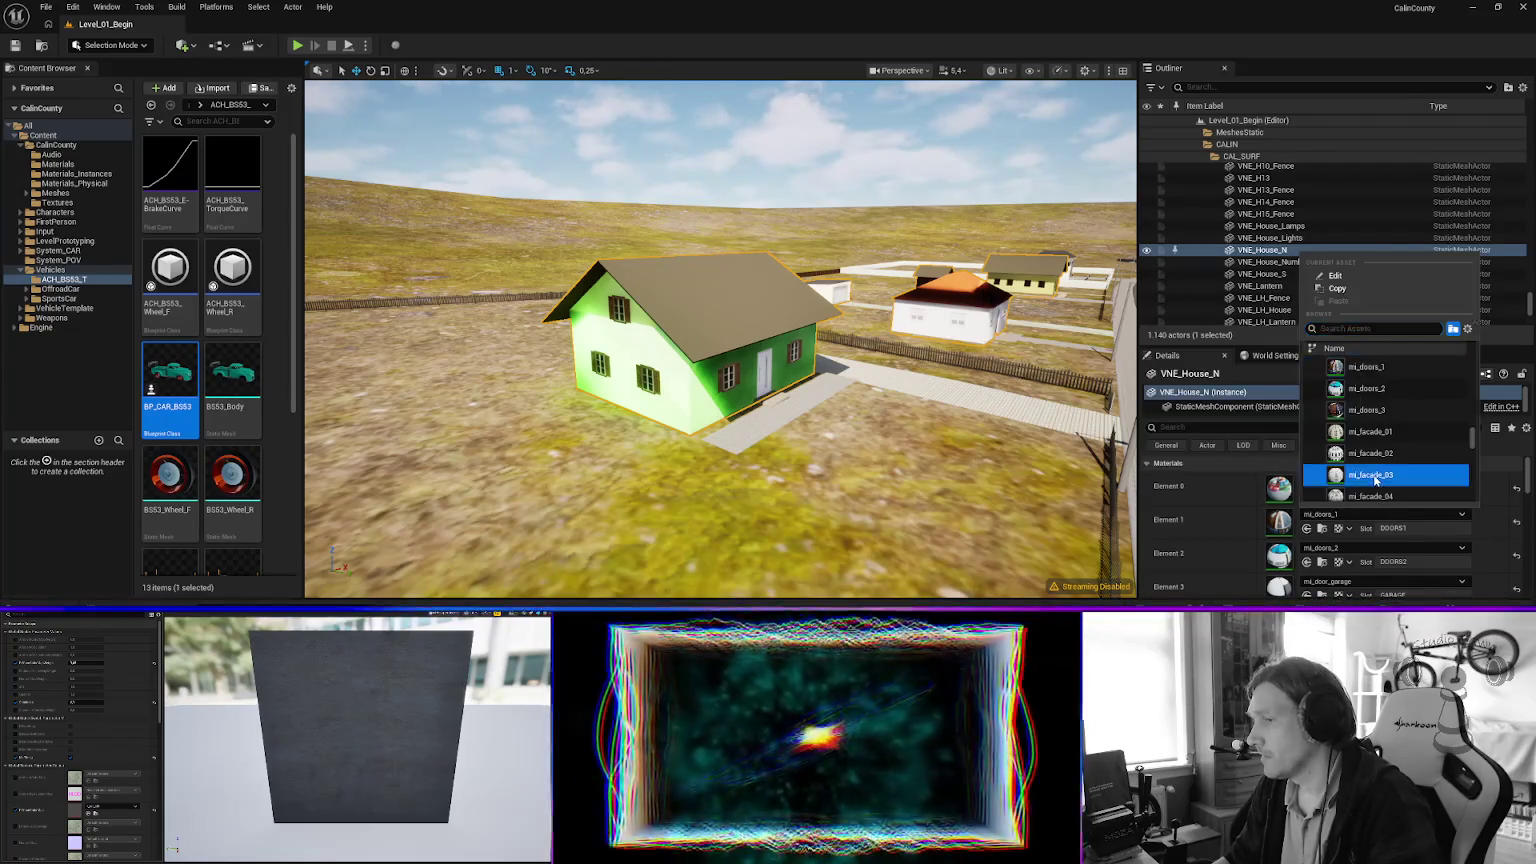
click(1372, 476)
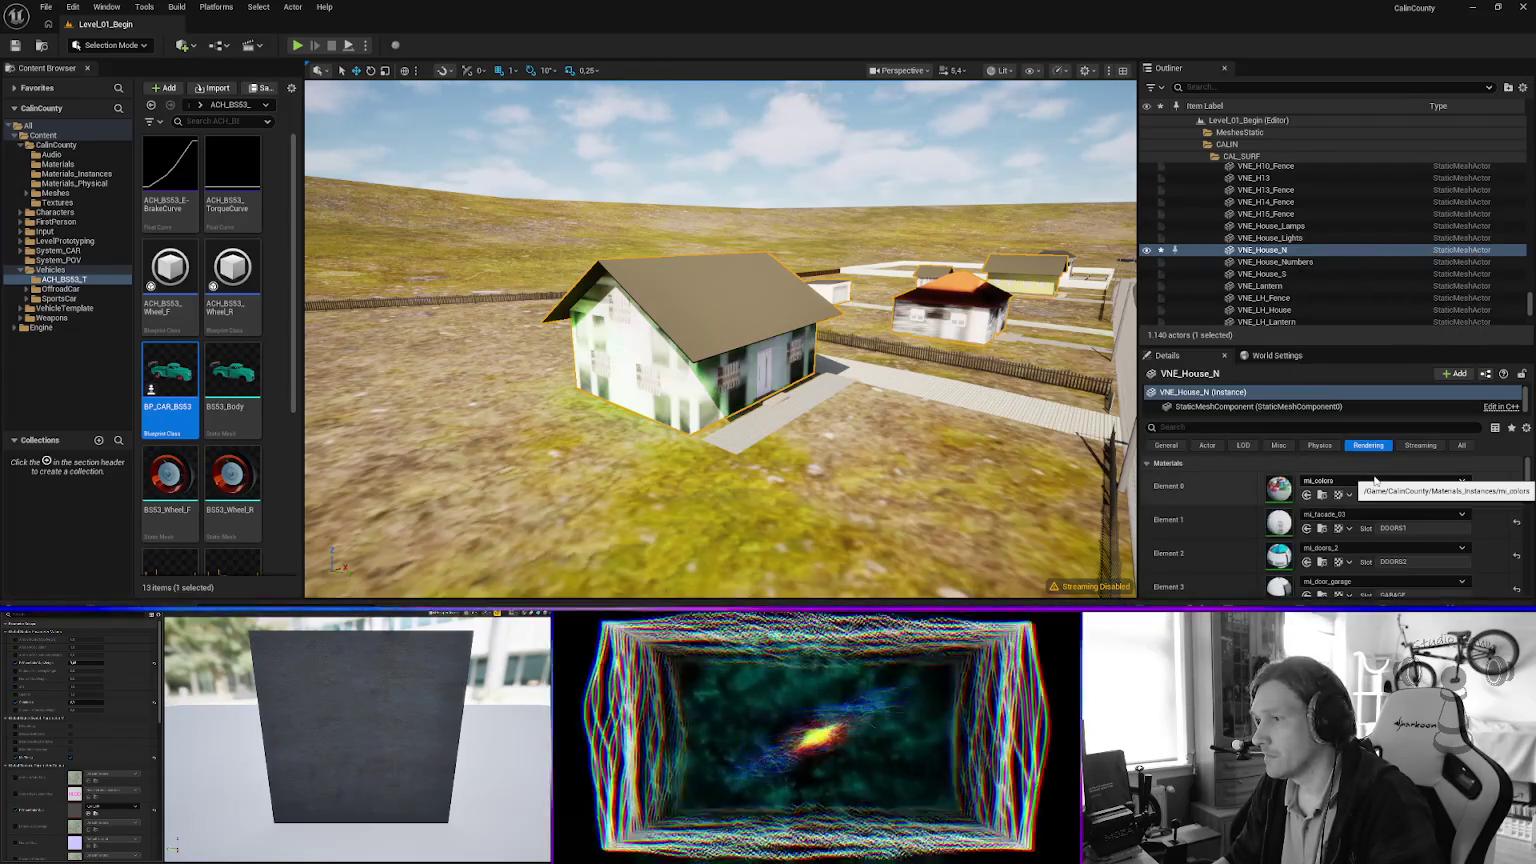
Restore mi_doors_1 on Element 1 by searching 'door'.
click(1338, 516)
text(door)
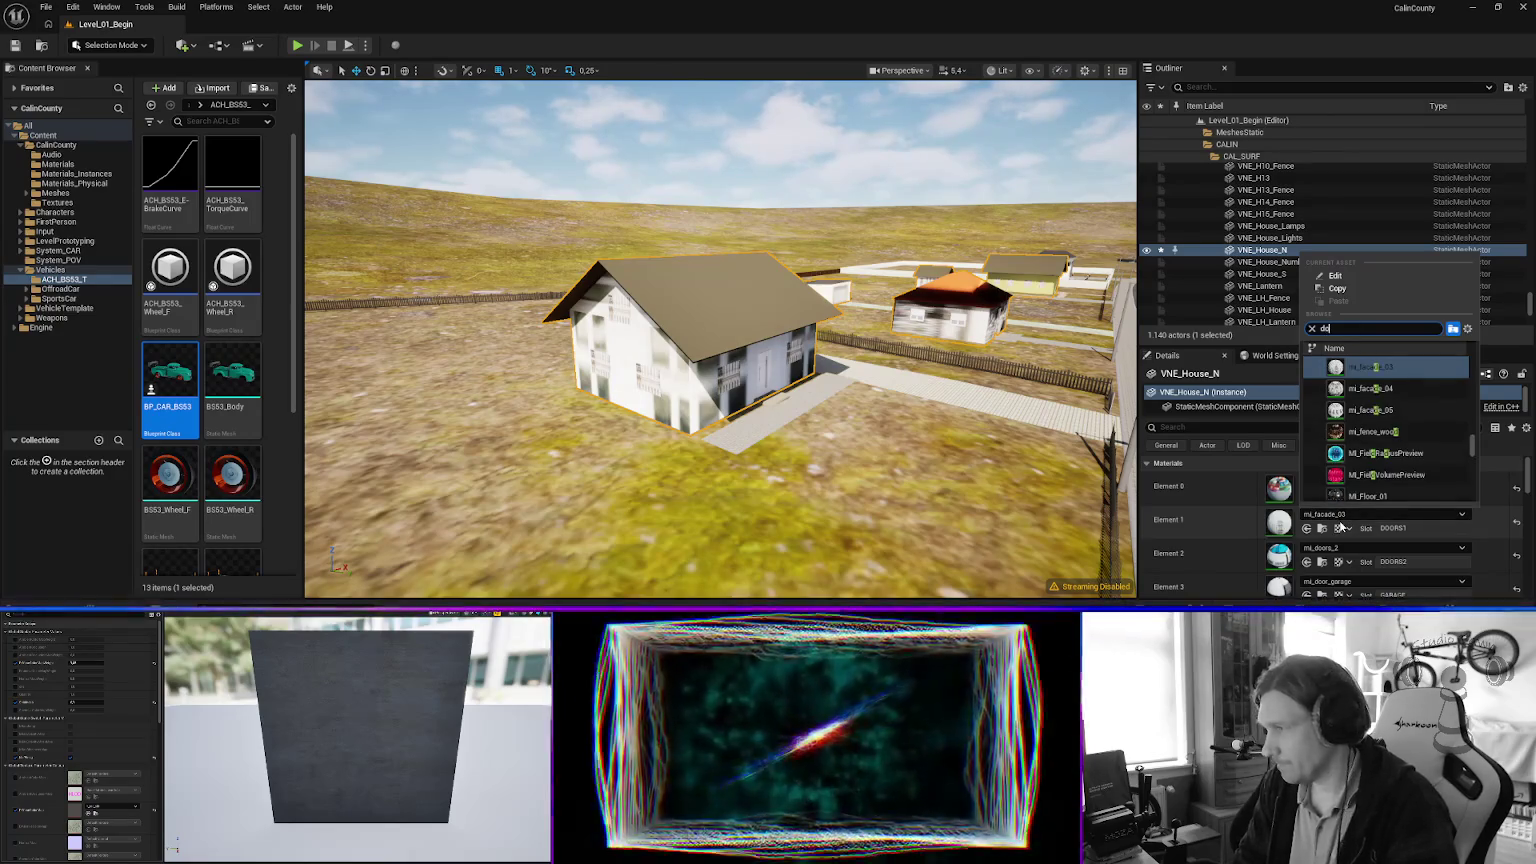
key(Down)
key(Down)
key(Return)
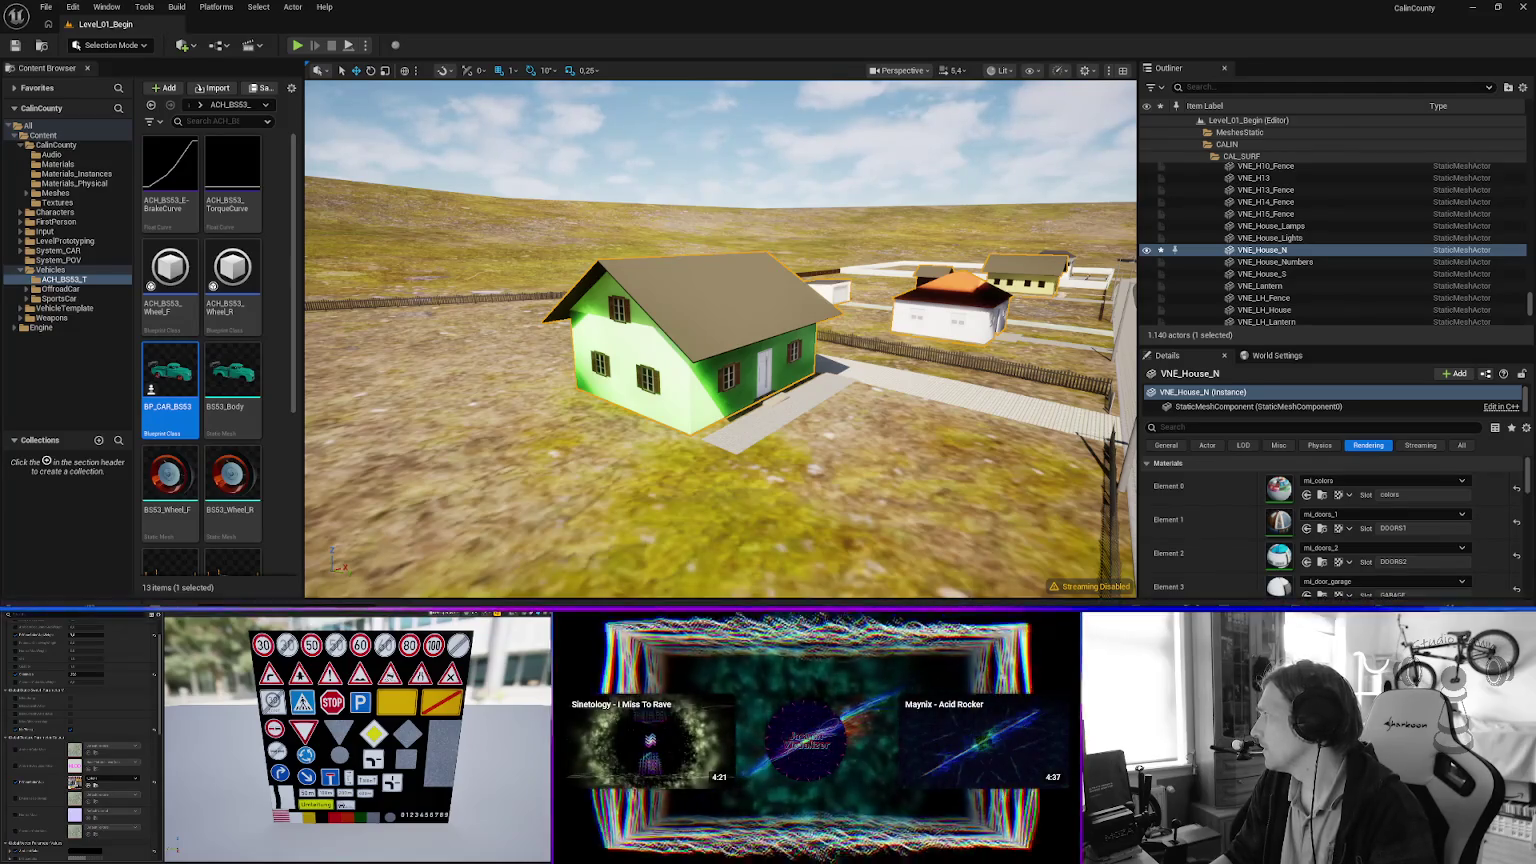
Swing the view from the green house to the road by the PILSTAL sign.
mouse_move(788, 373)
mouse_down()
mouse_move(740, 350)
mouse_move(722, 310)
mouse_move(634, 297)
mouse_move(634, 277)
mouse_up()
Centre the camera on the PILSTAL sign, then focus the view on house VNE_House_N.
key(a)
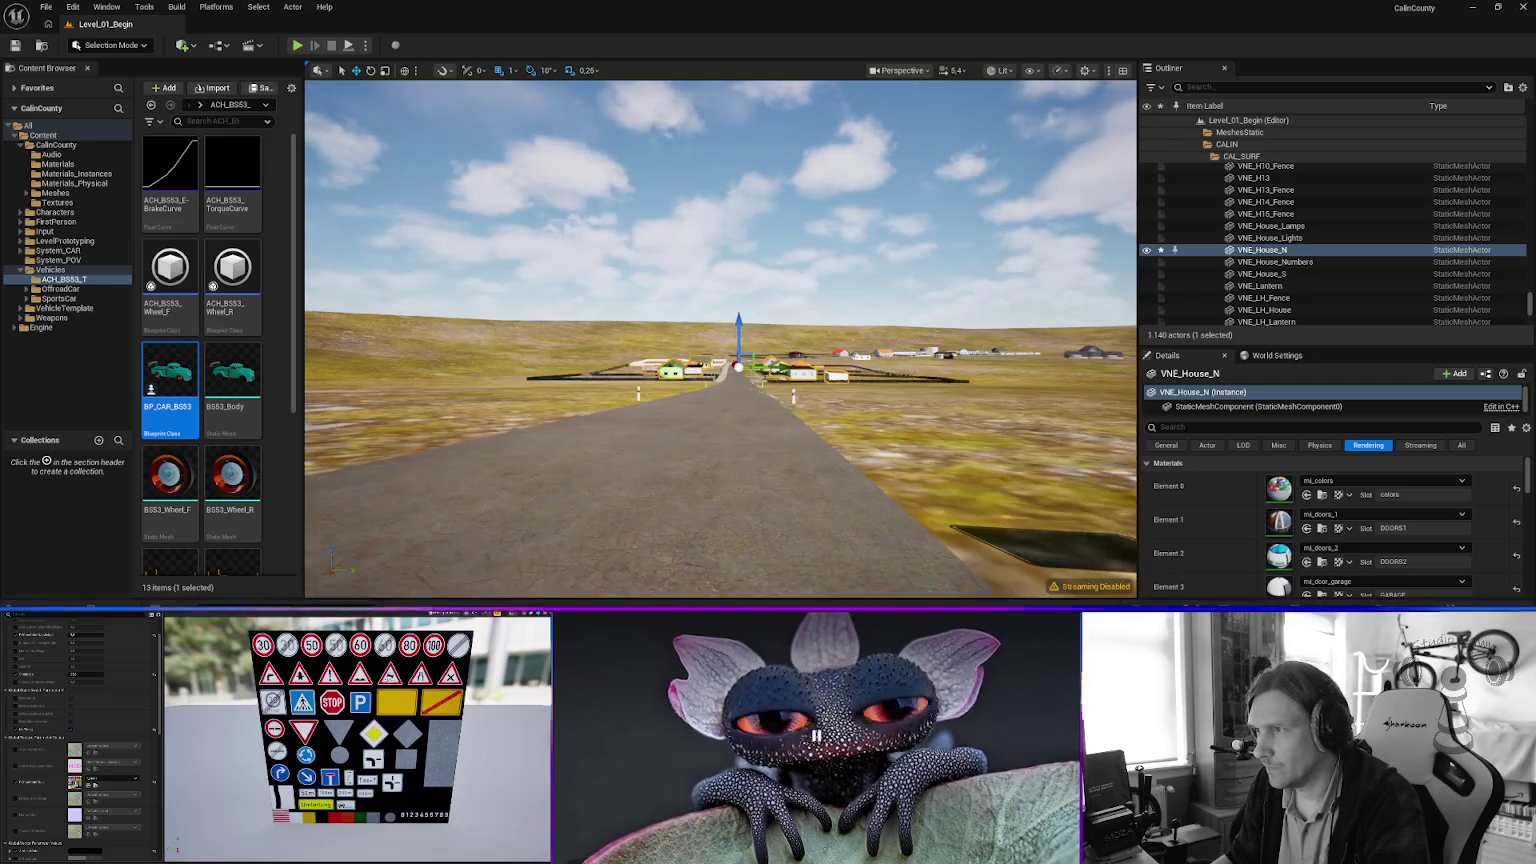
key(s)
key(d)
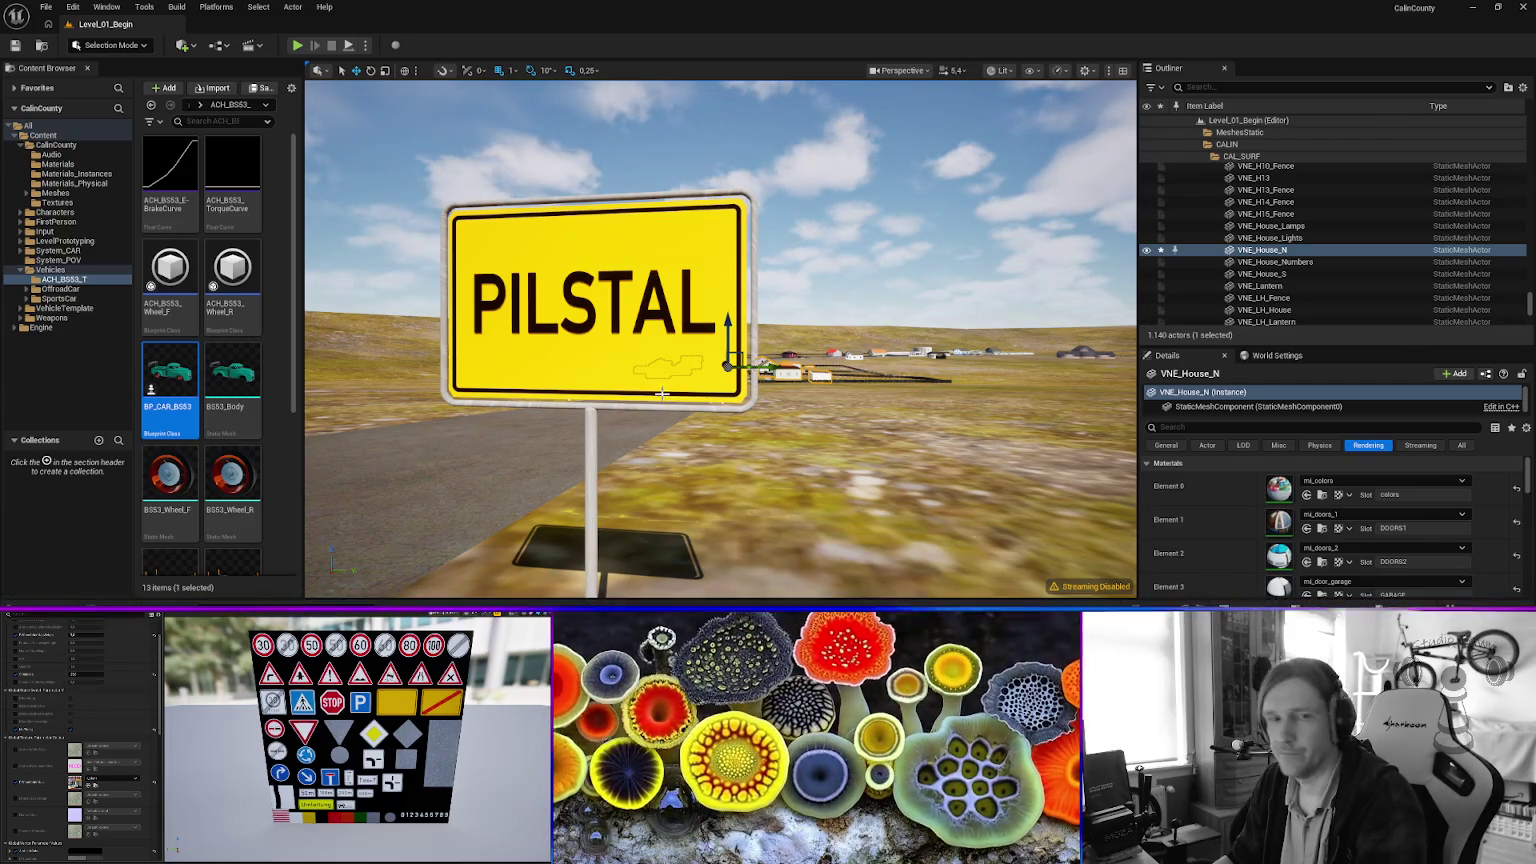
key(f)
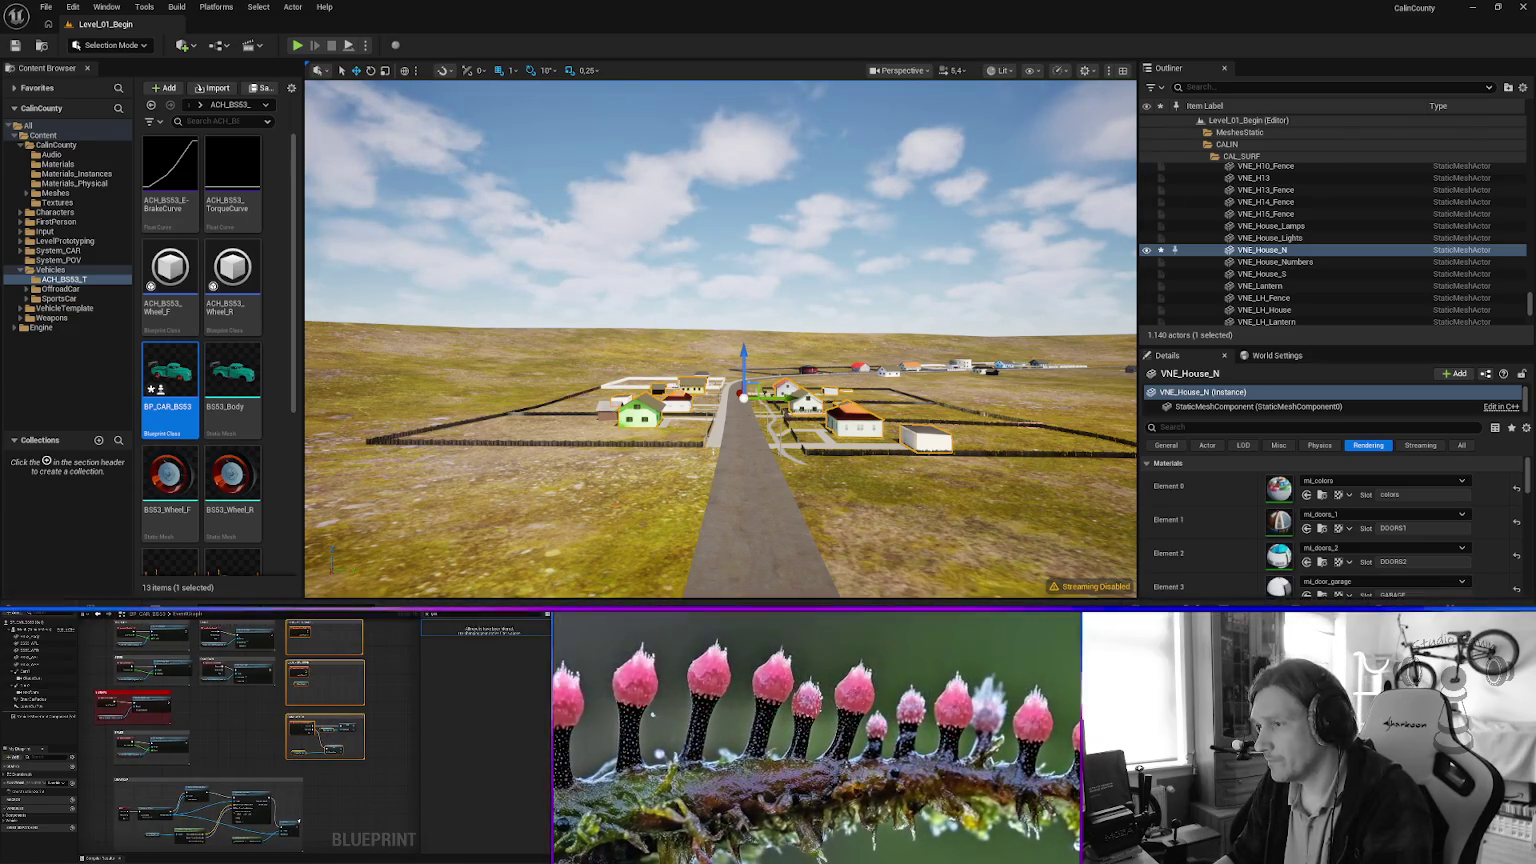
Speed up the camera, fly to the coastal factory and select road piece 1ROAD_FAC_001.
scroll(720, 340, down, 5)
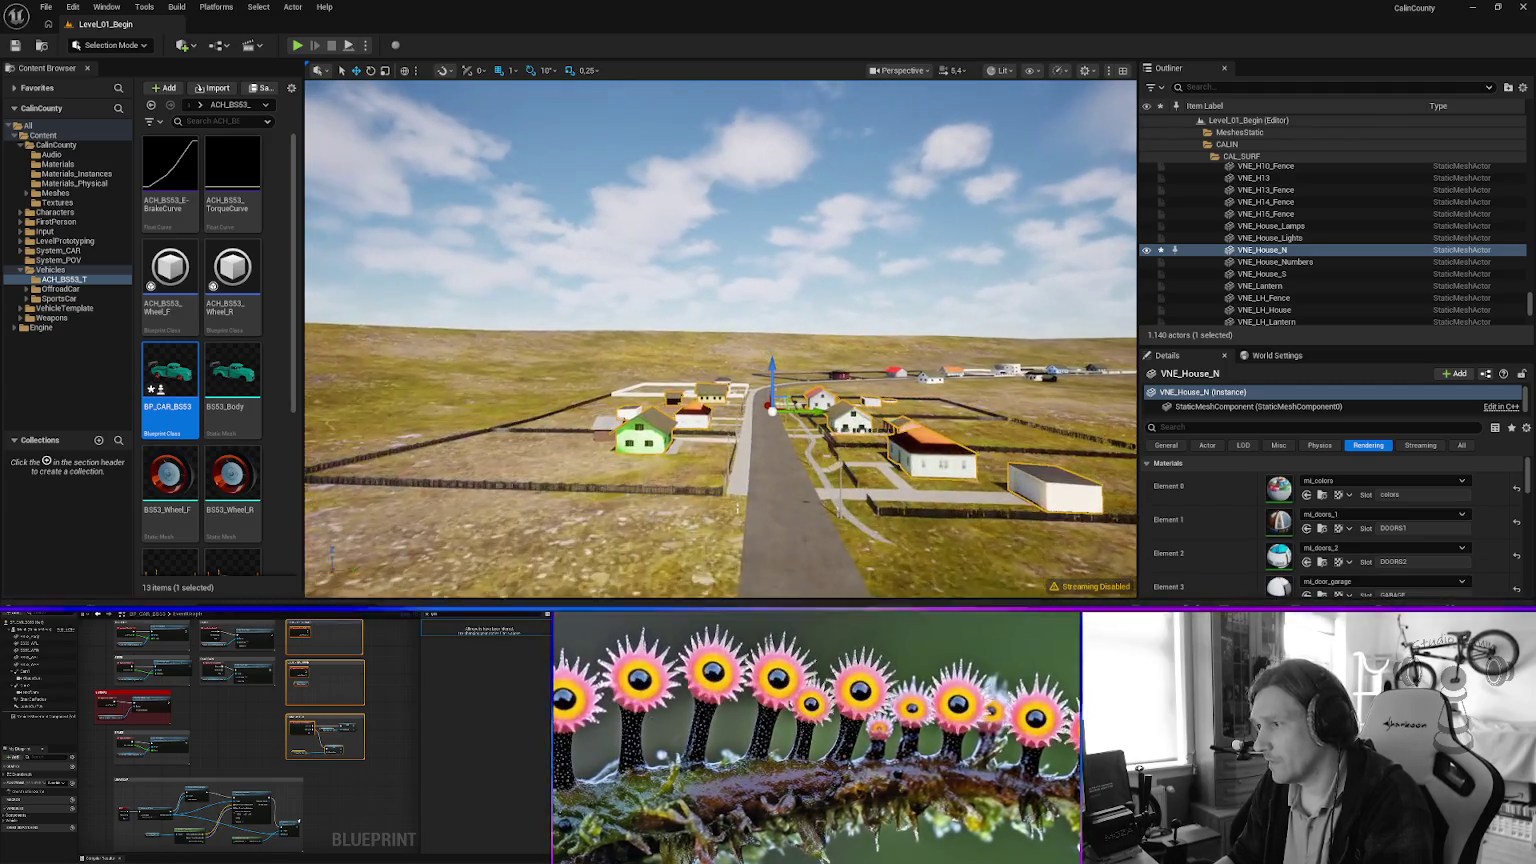
scroll(720, 340, down, 5)
scroll(696, 377, up, 5)
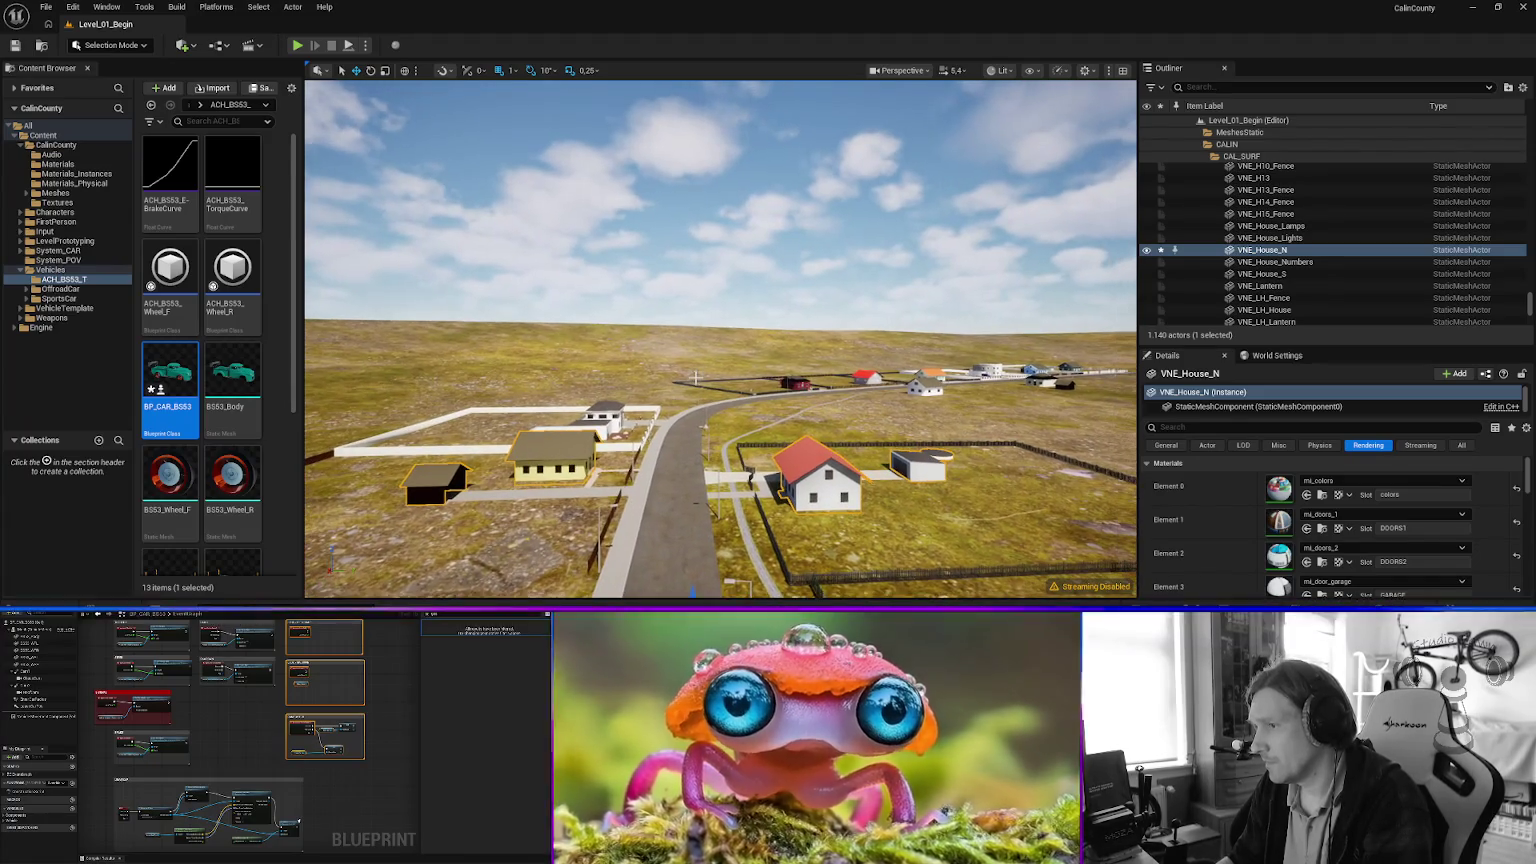
mouse_move(706, 391)
mouse_down()
mouse_move(805, 388)
mouse_move(780, 440)
mouse_up()
scroll(720, 340, up, 10)
key(w)
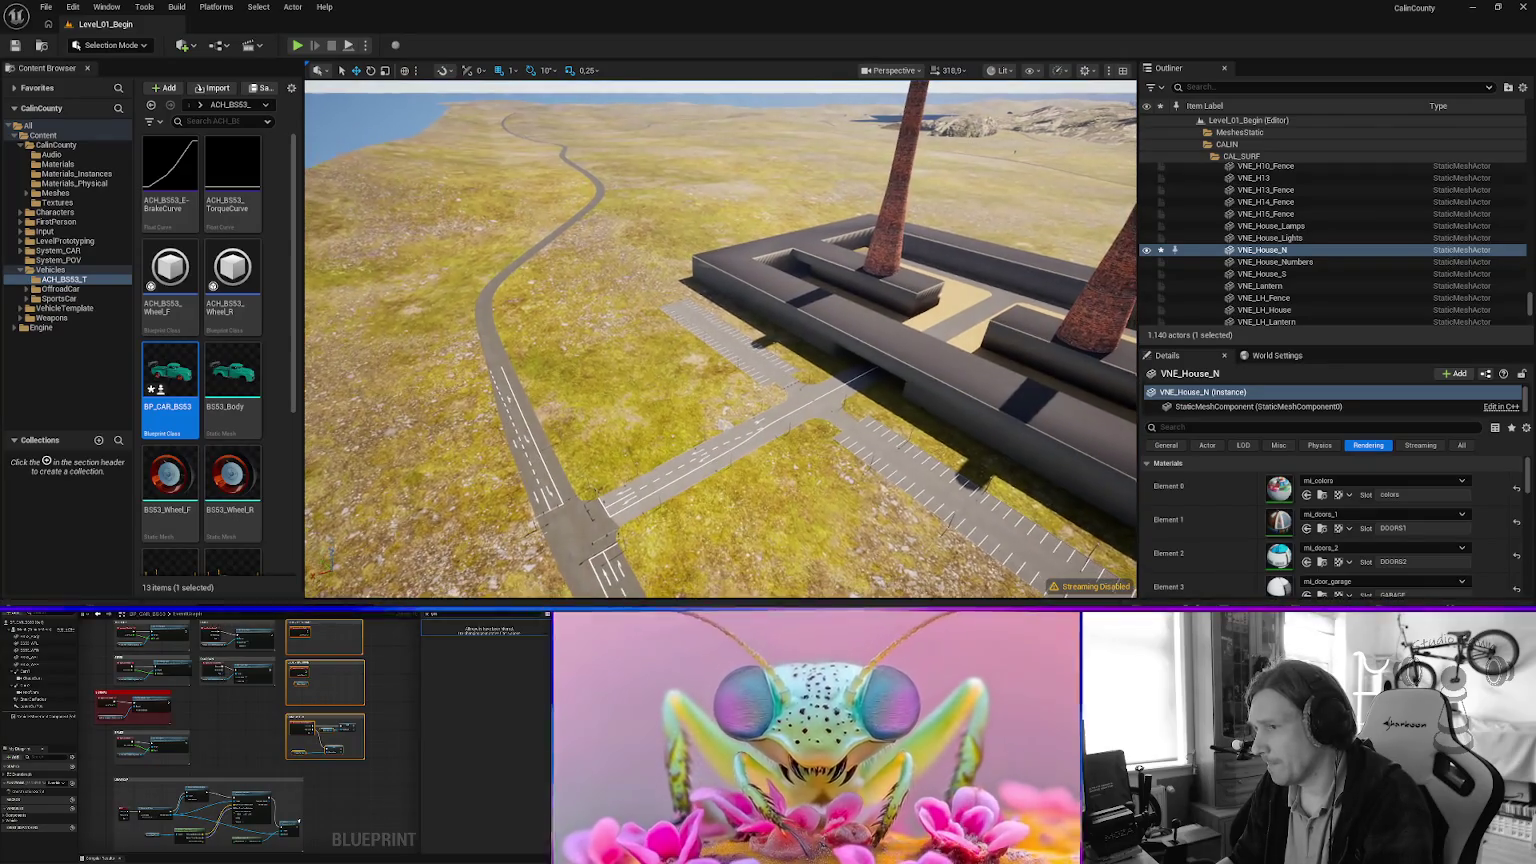
click(822, 285)
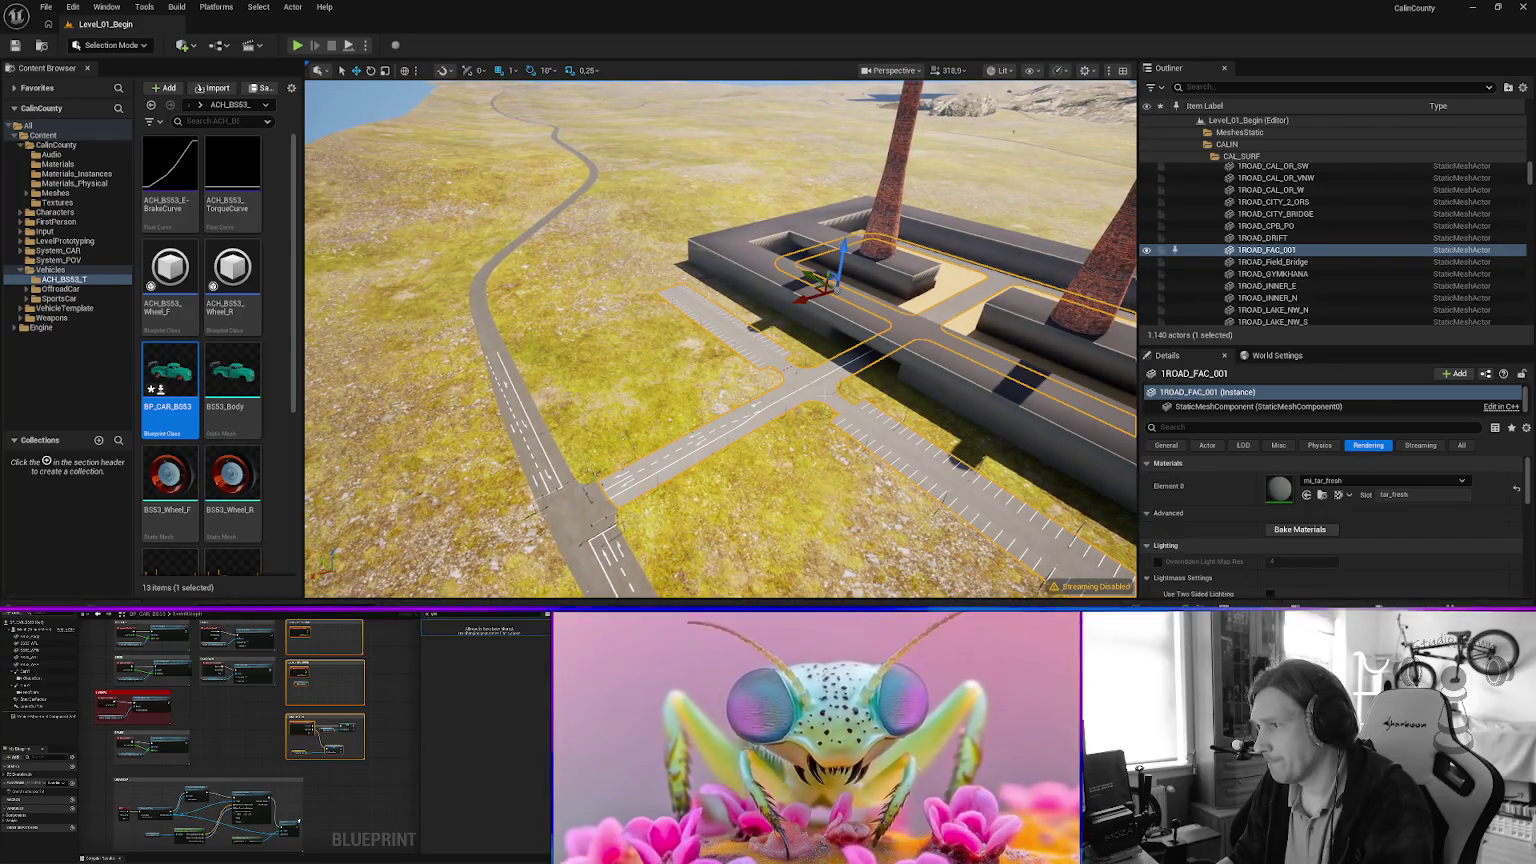
Move the view down to 1ROAD_FAC_001's underpass beneath the factory wall.
mouse_move(780, 440)
mouse_down()
mouse_move(780, 330)
mouse_move(780, 445)
mouse_move(780, 390)
mouse_up()
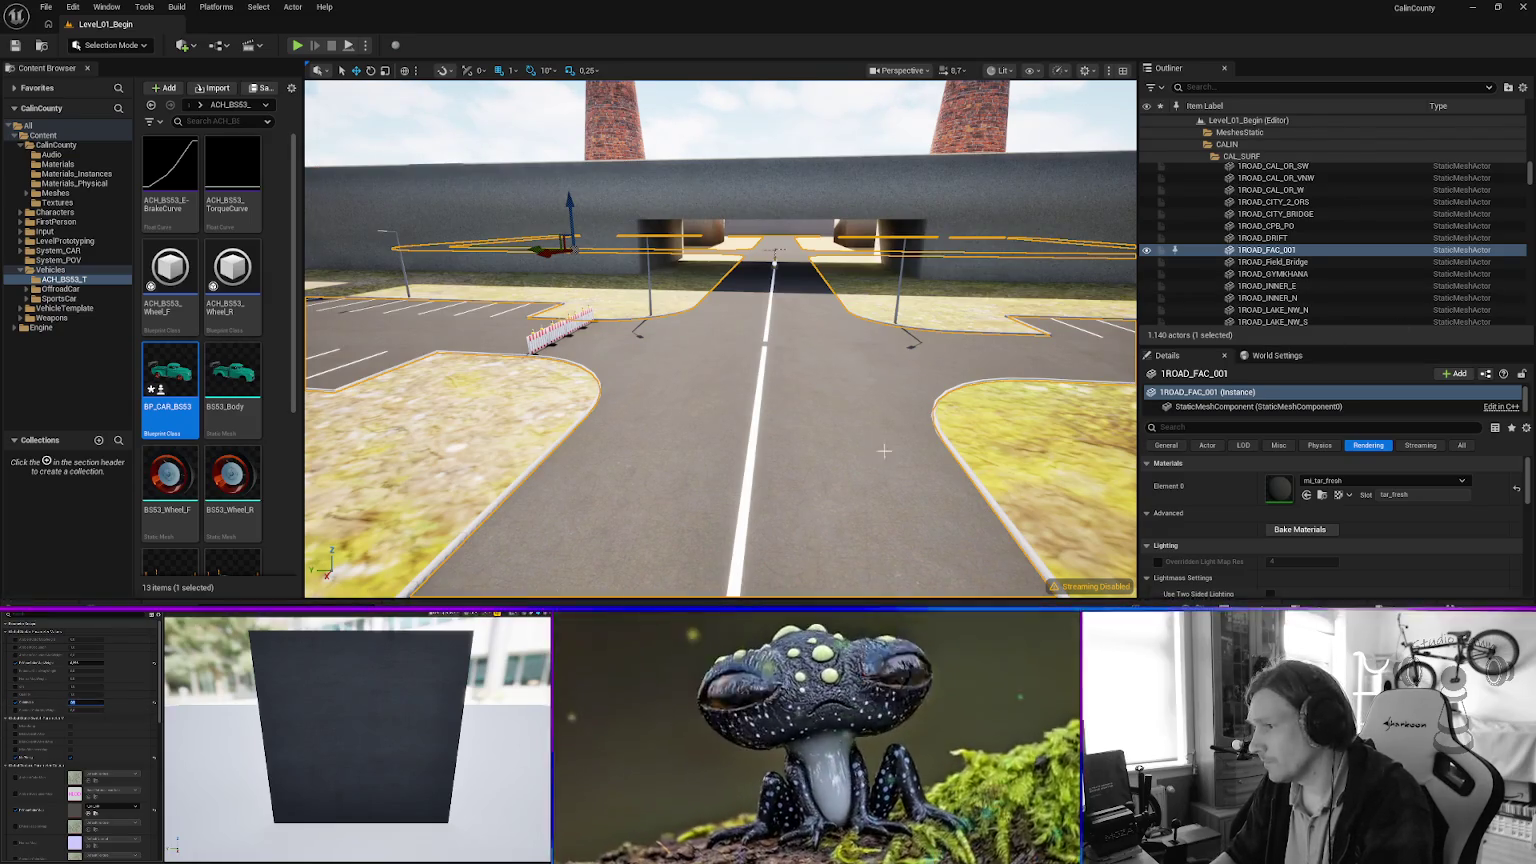
Fly past the parking lot and intersection to the coastal road and select terrain 1GRAS_CAL_ORSEO.
key(w)
key(w)
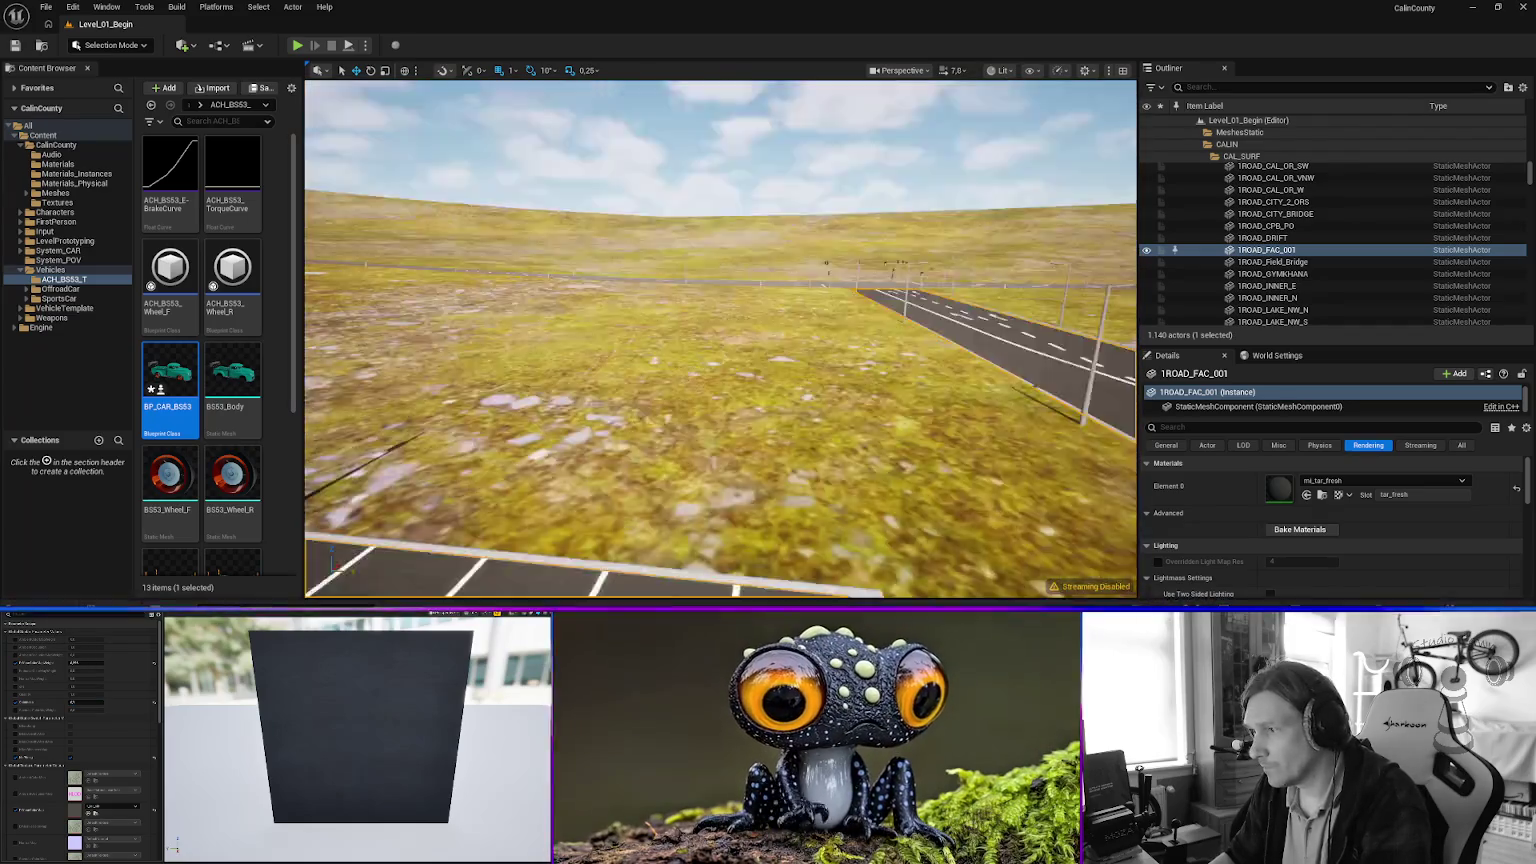
key(w)
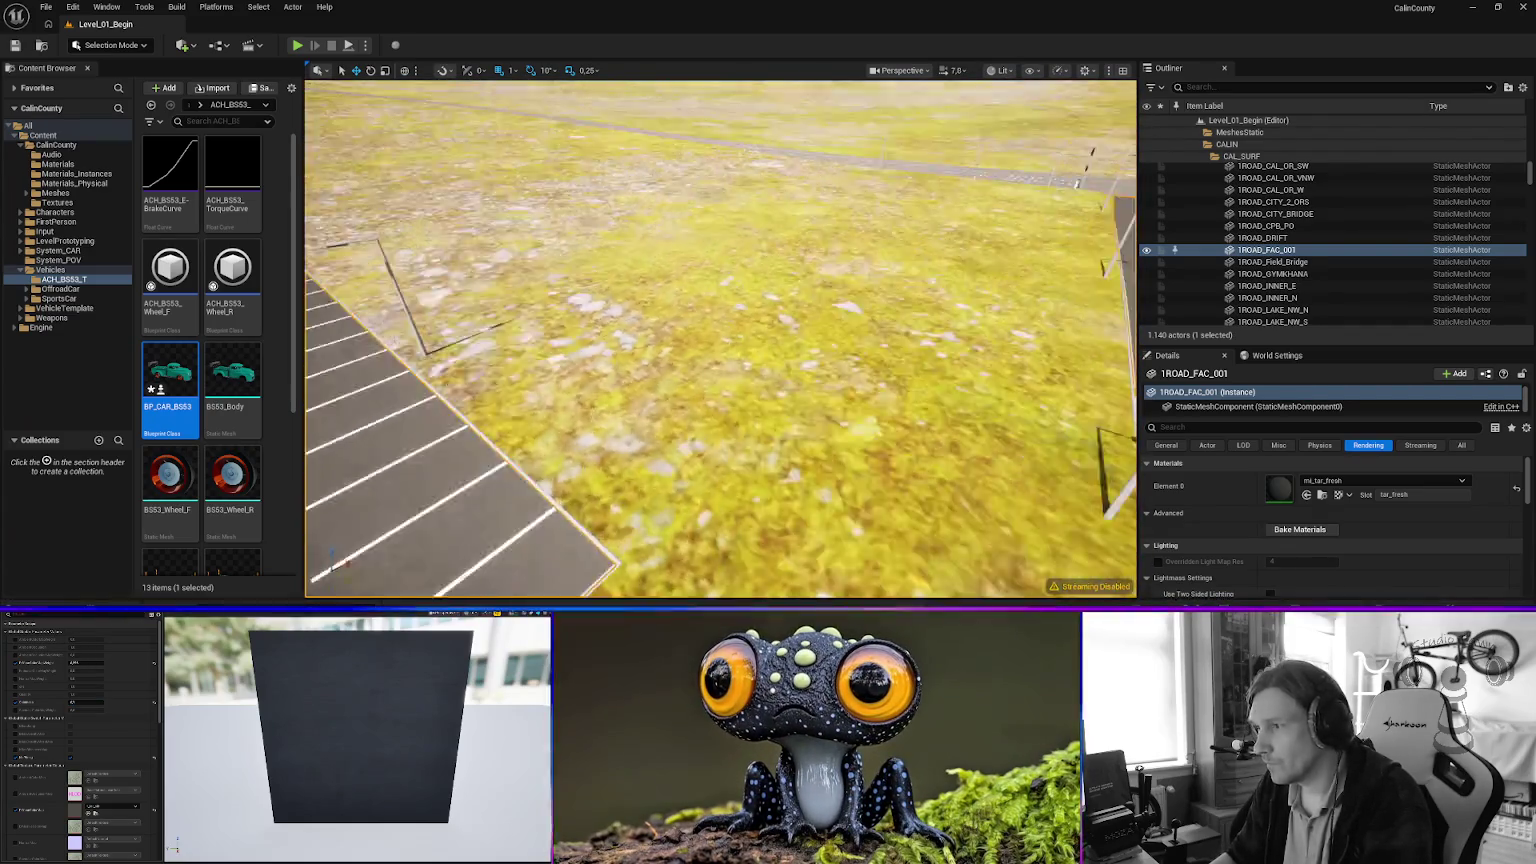
key(w)
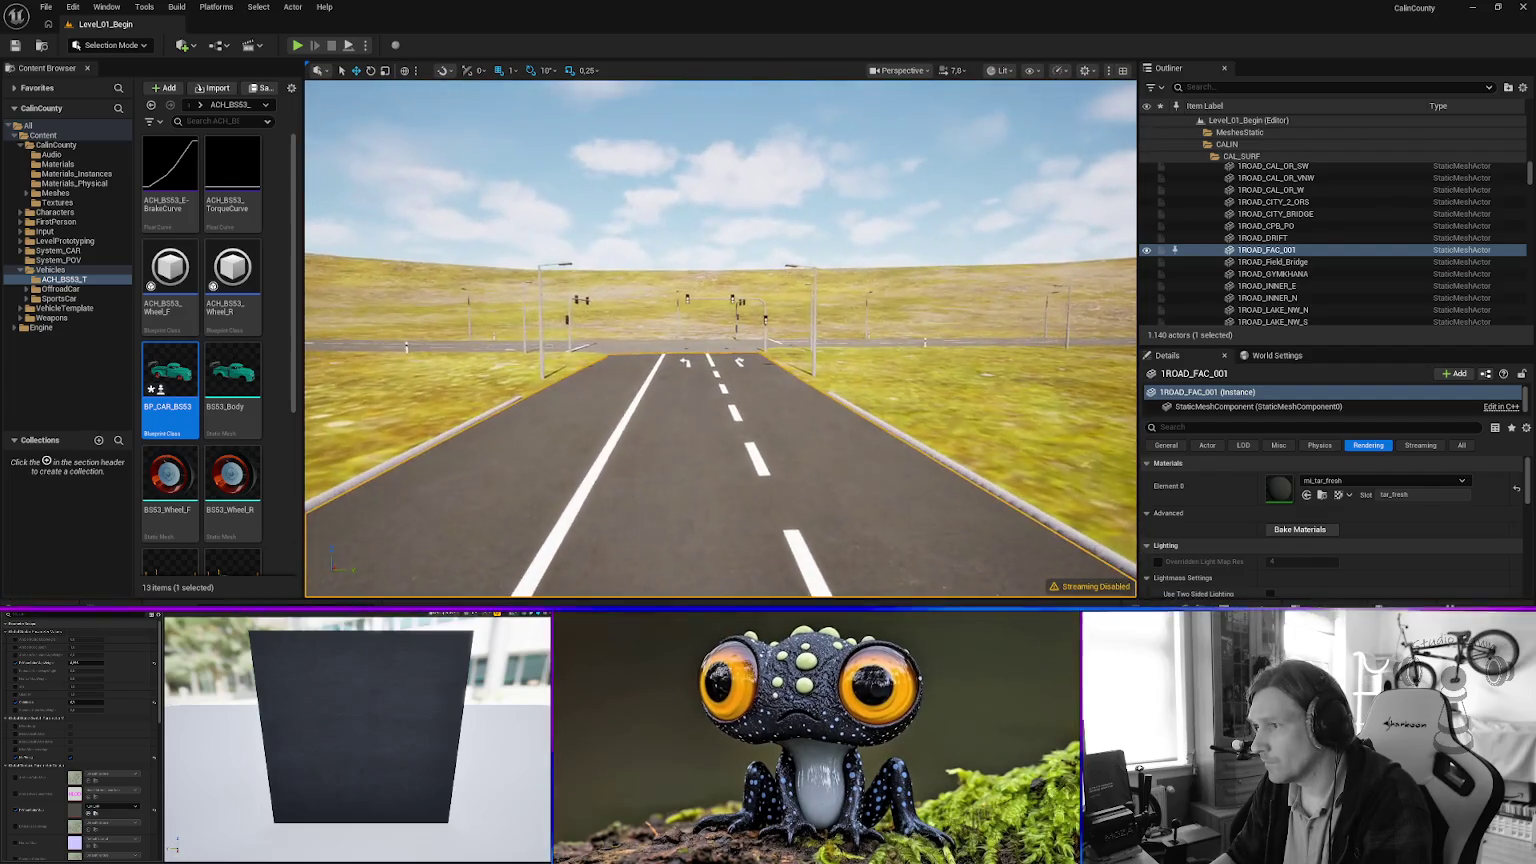
key(w)
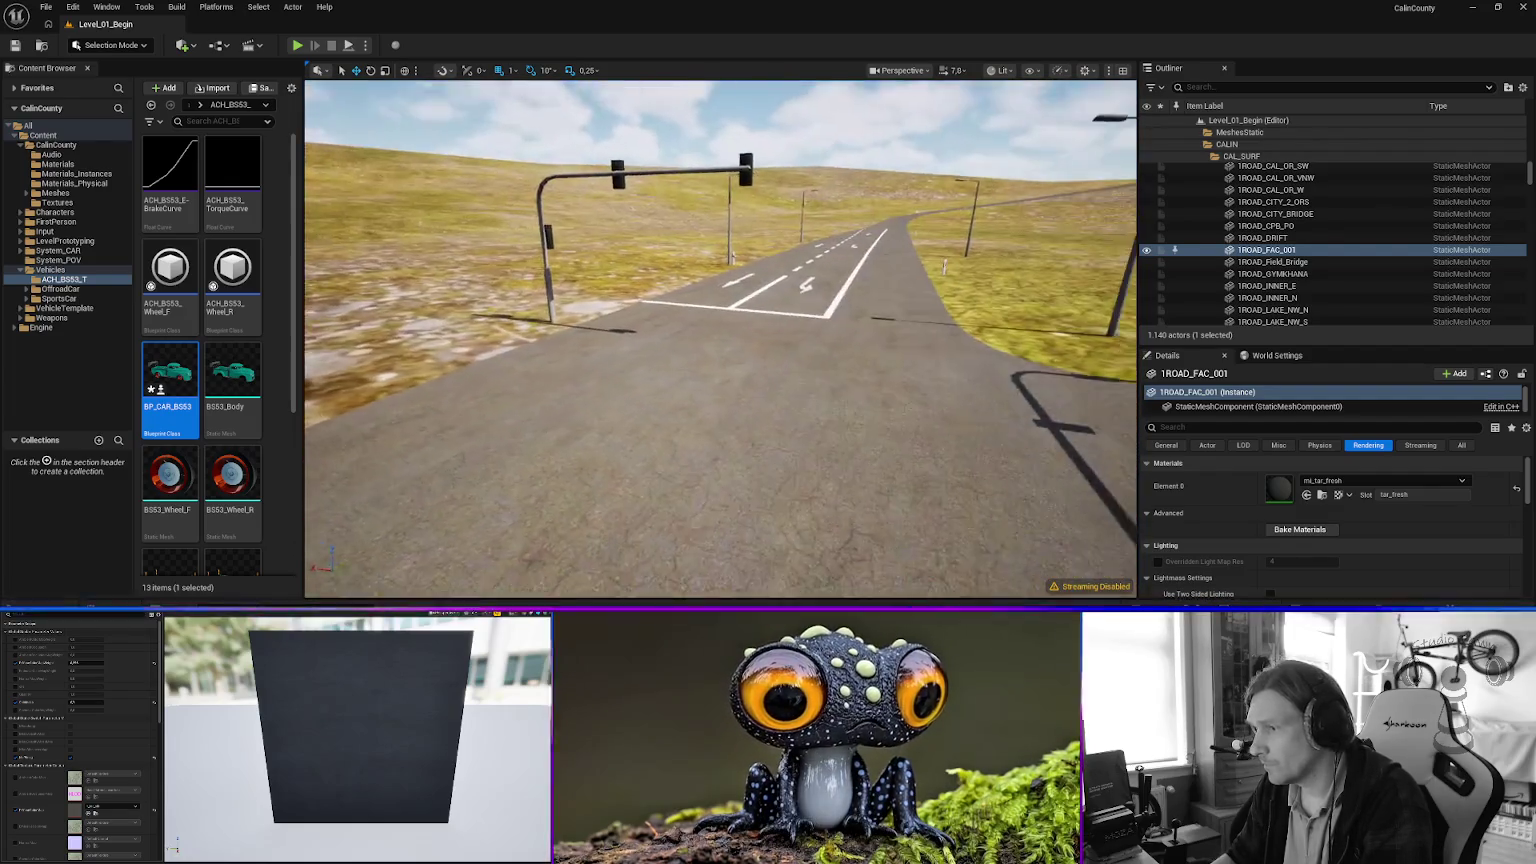
key(w)
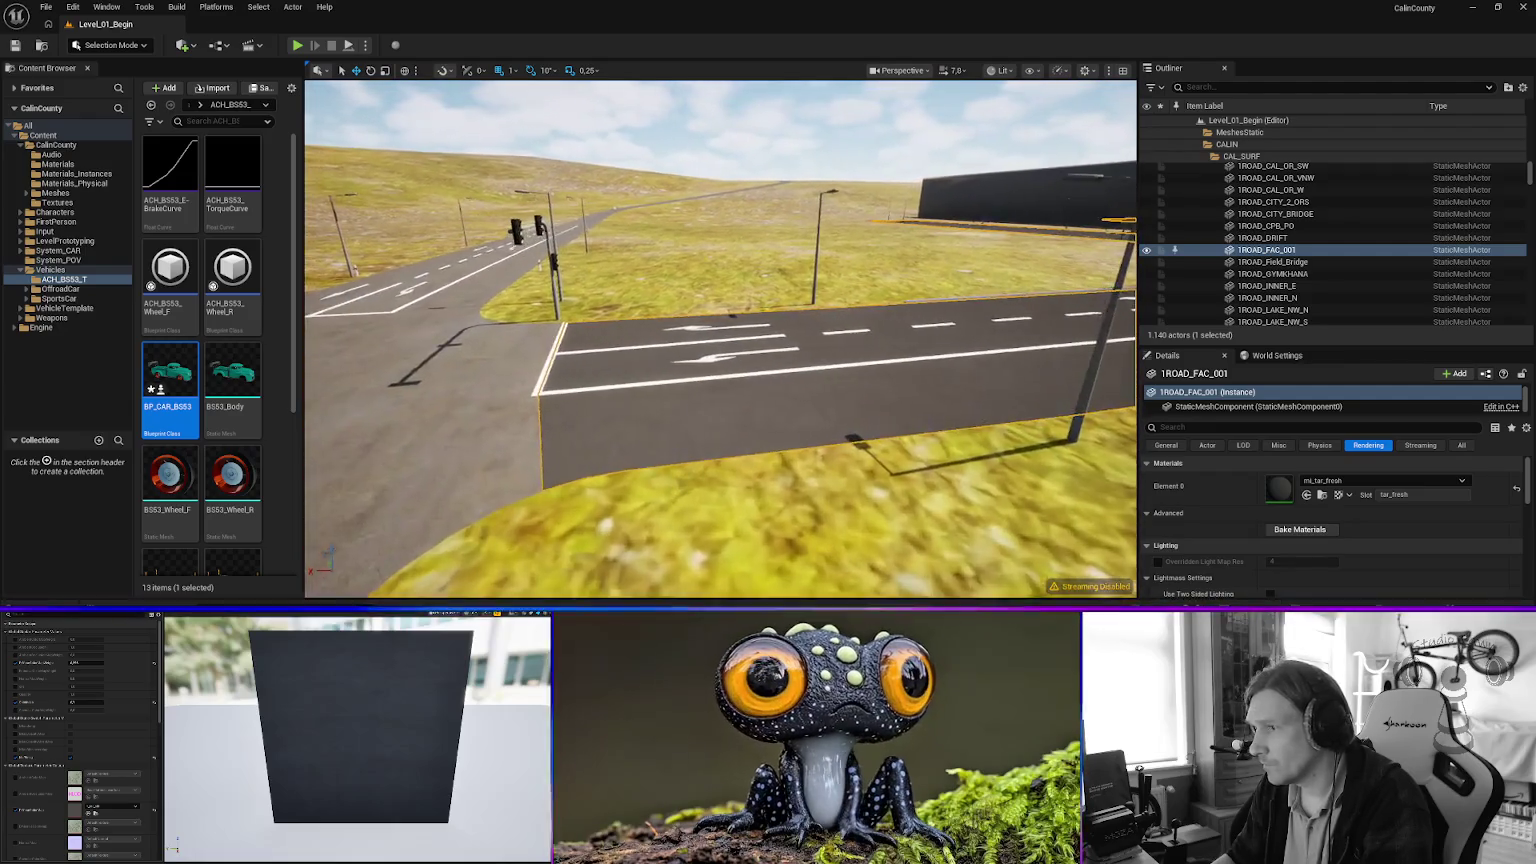
key(w)
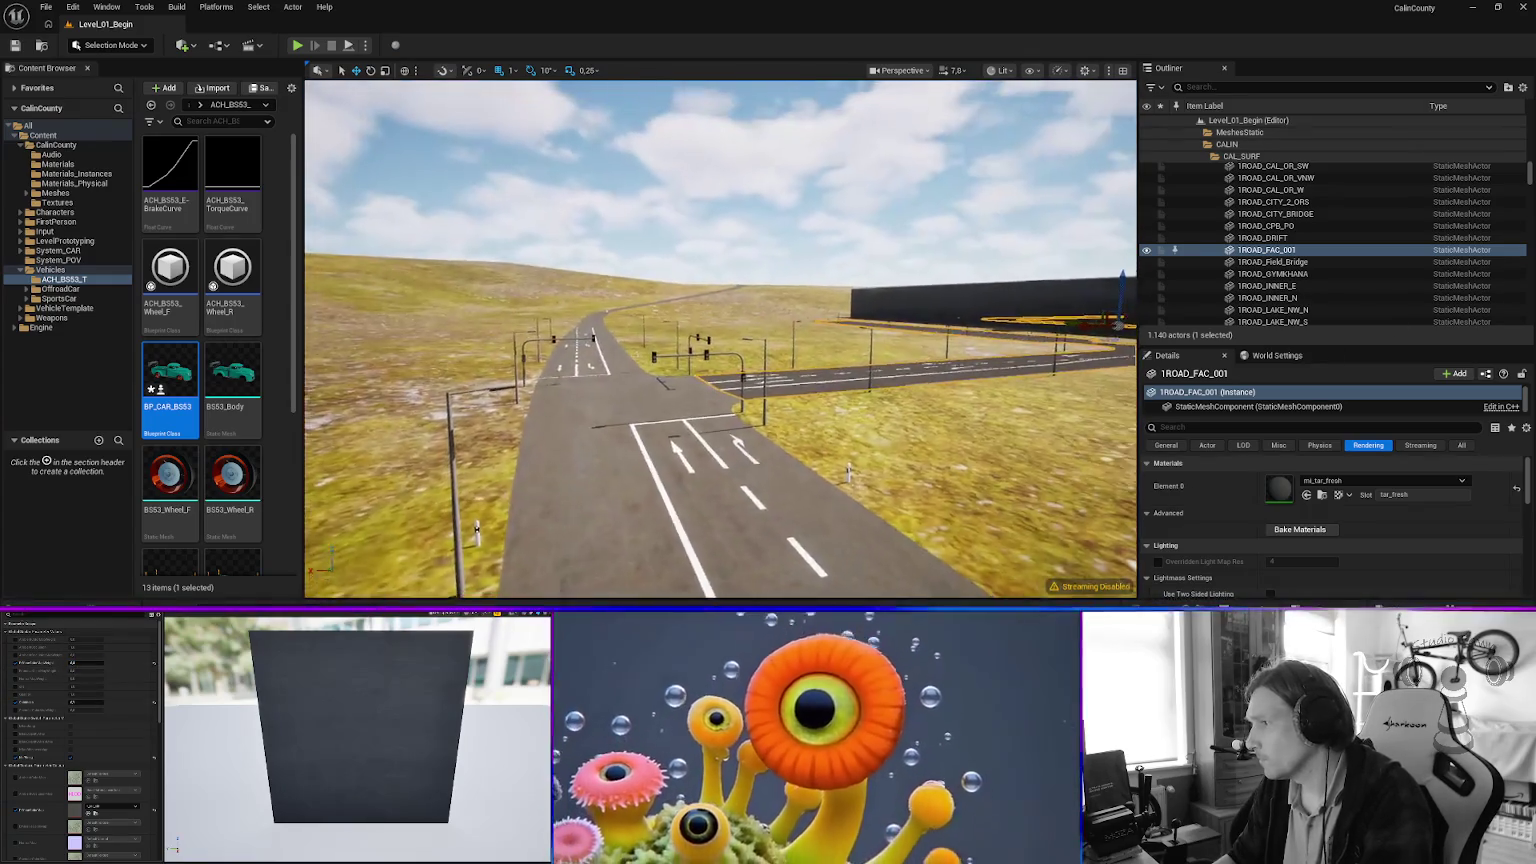
scroll(720, 338, up, 2)
scroll(720, 338, up, 2)
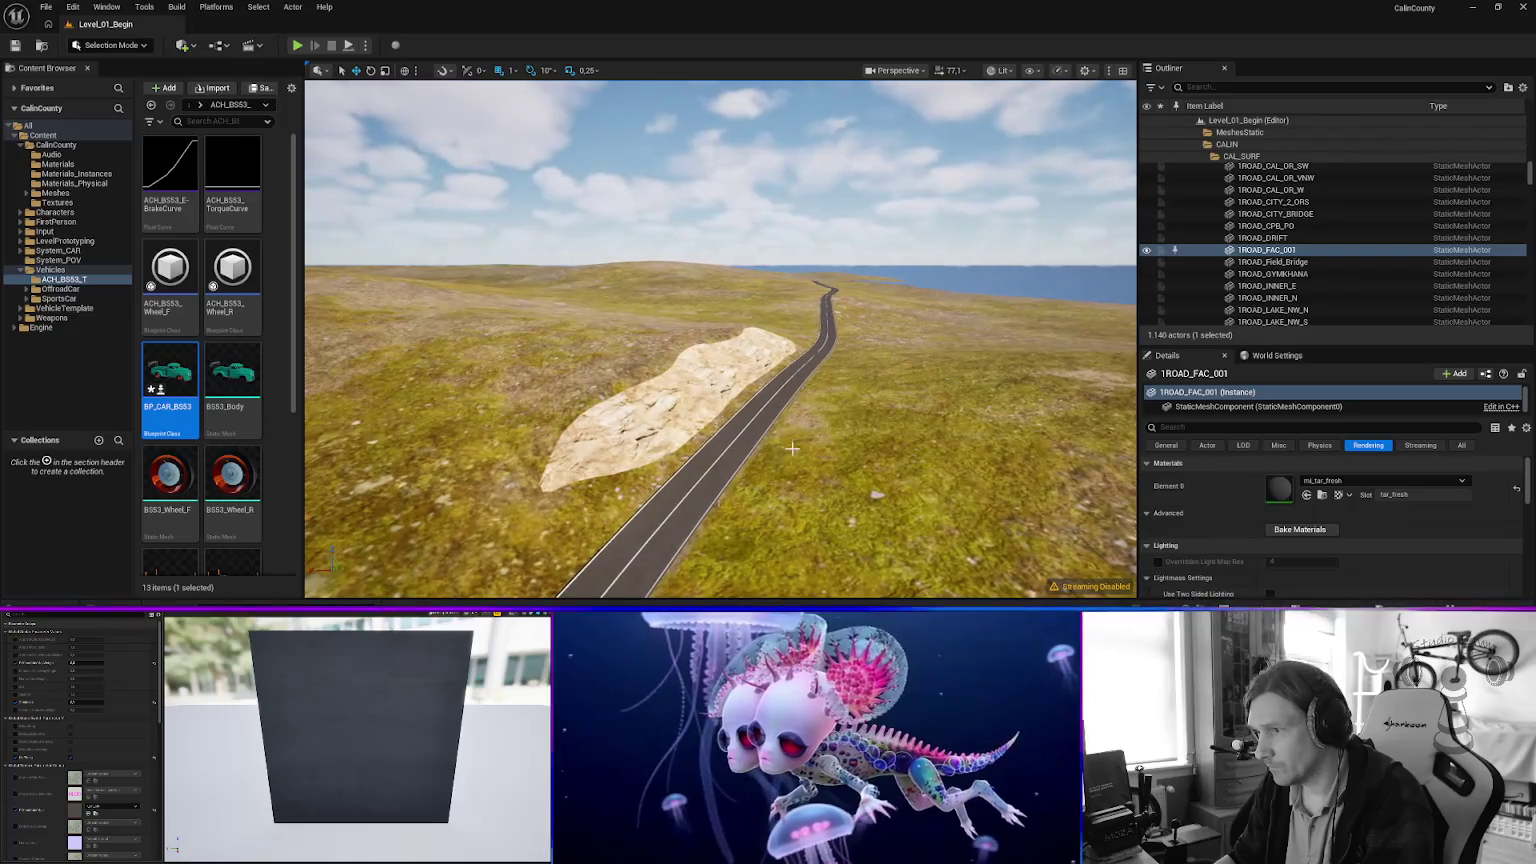
click(690, 386)
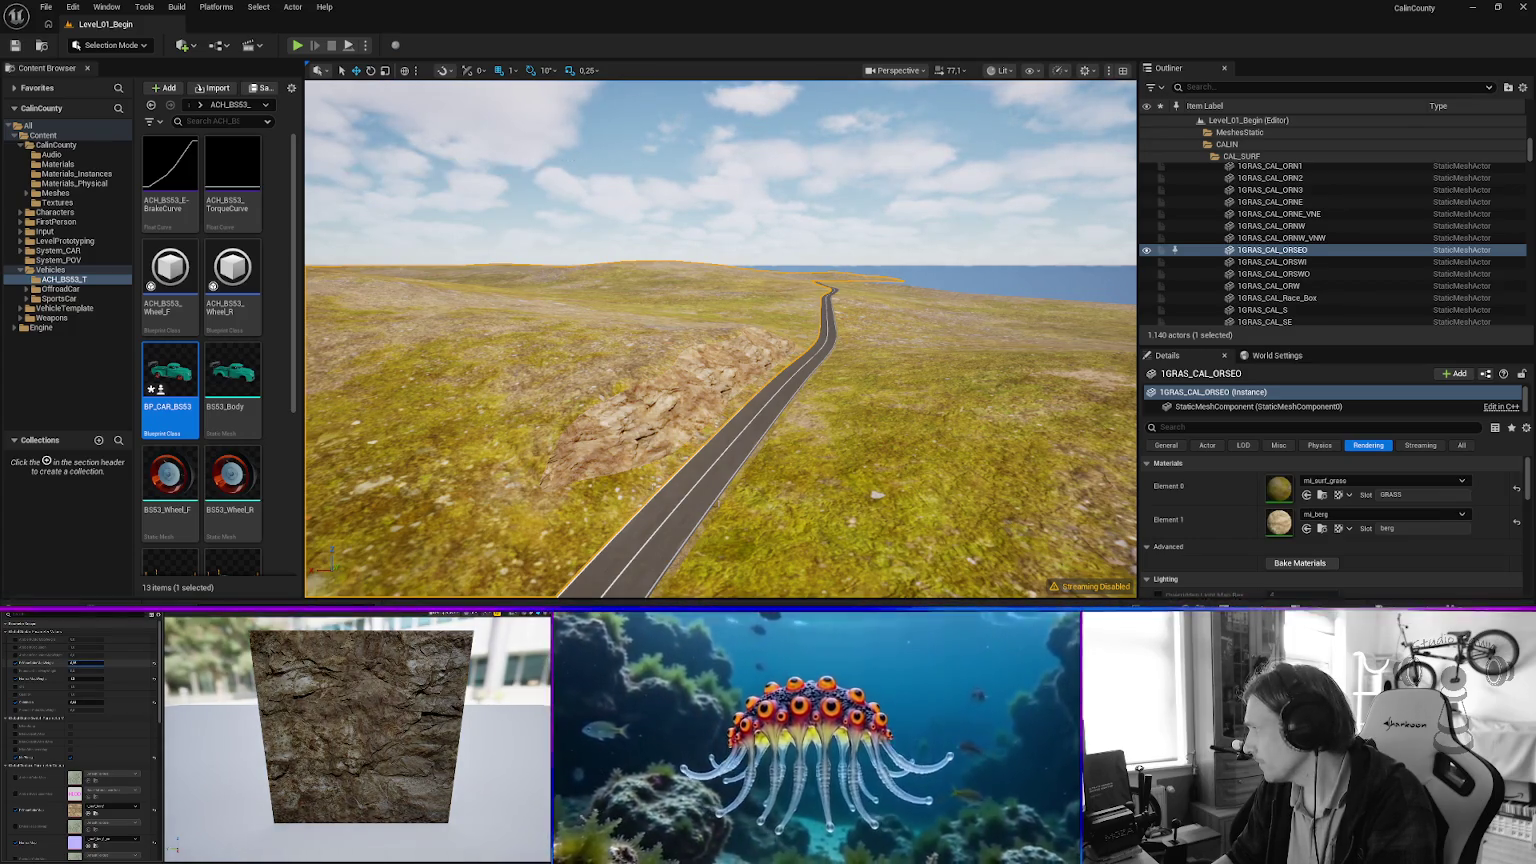
Fly toward the wind turbines and select the direction sign SIGN_WEG_ORN to view its materials.
mouse_move(720, 400)
mouse_down()
mouse_move(510, 395)
mouse_move(603, 395)
mouse_up()
scroll(599, 395, down, 3)
scroll(603, 395, down, 4)
scroll(603, 395, down, 2)
click(795, 390)
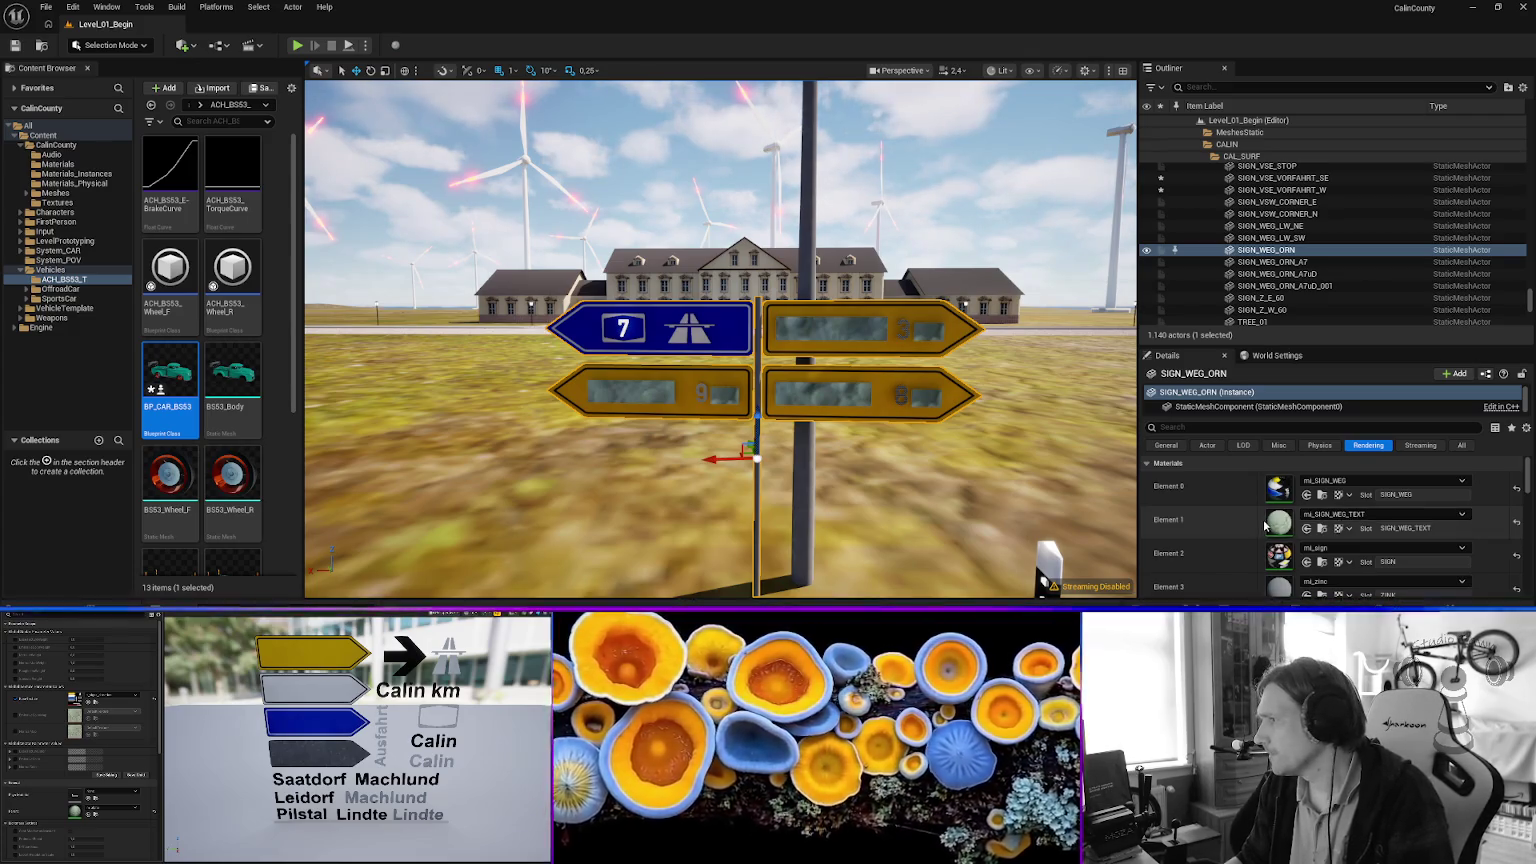
Undo the BaseTextureWeight change on the SIGN_WEG_ORN sign textures.
scroll(216, 350, down, 1)
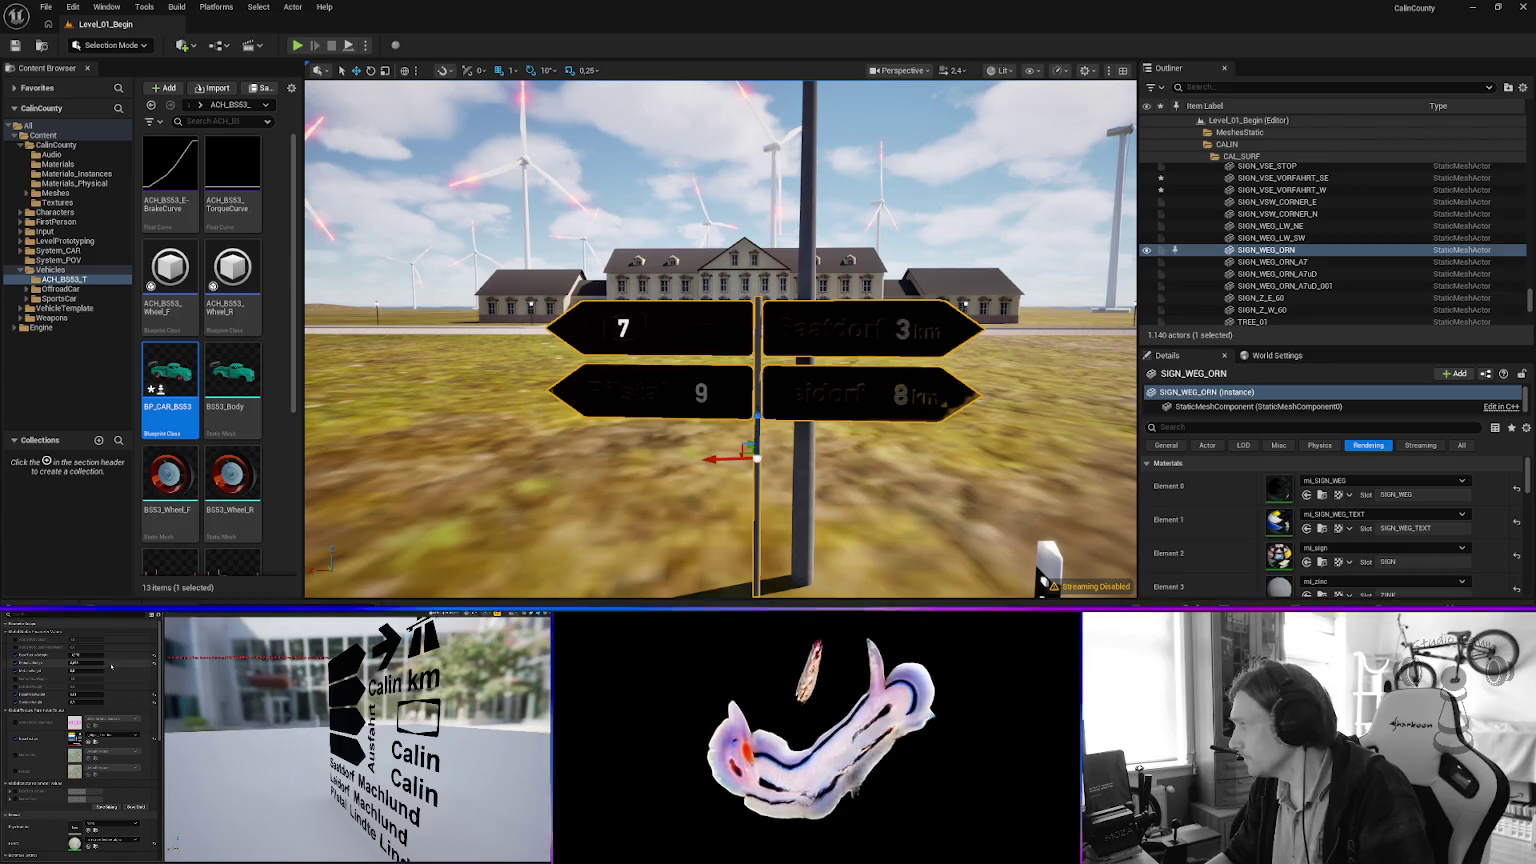
key(ctrl+z)
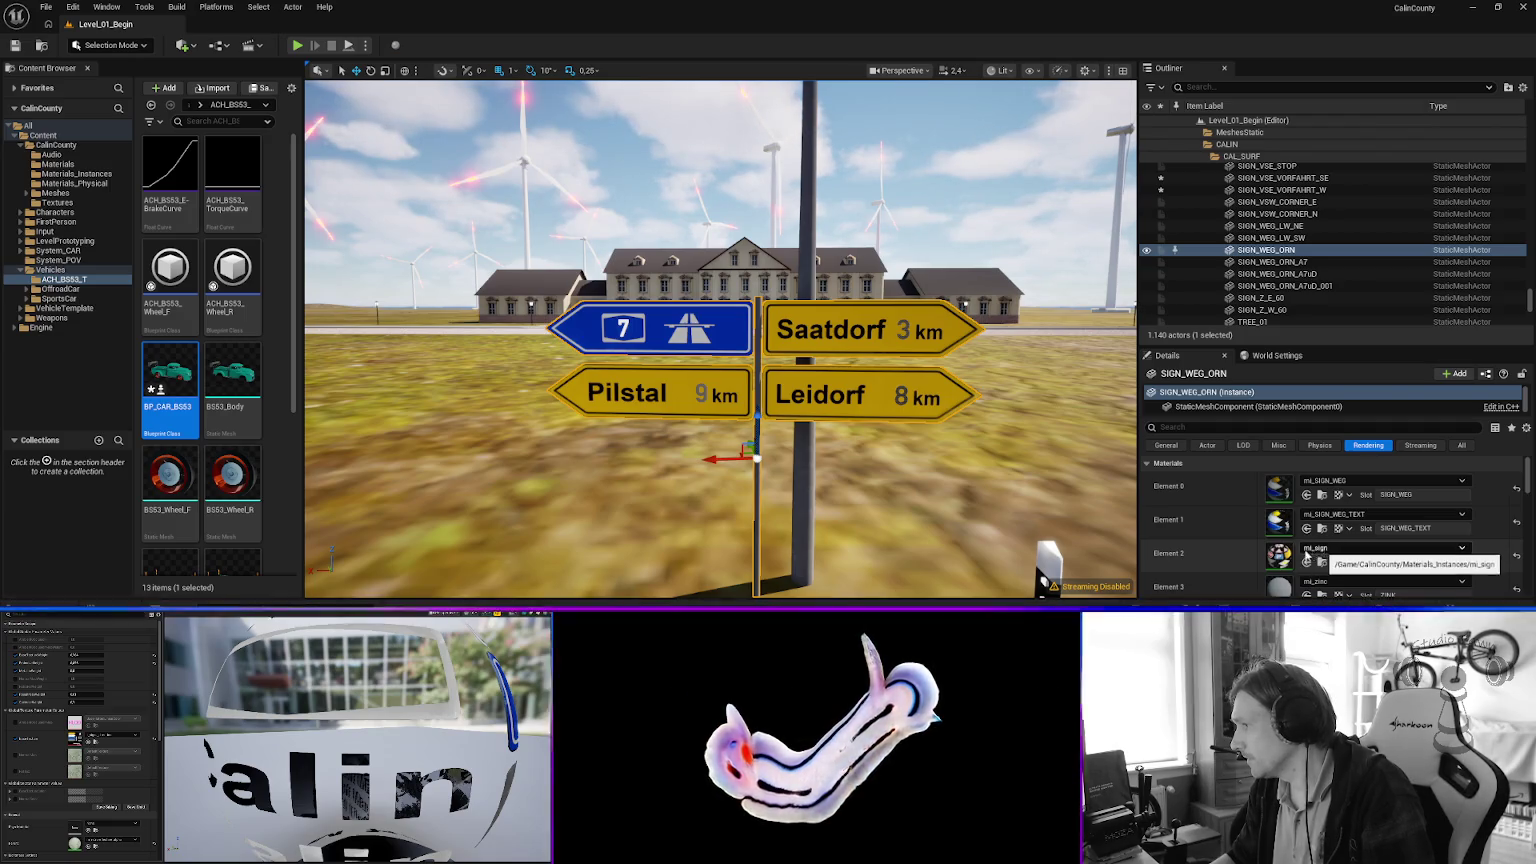
scroll(1291, 556, down, 1)
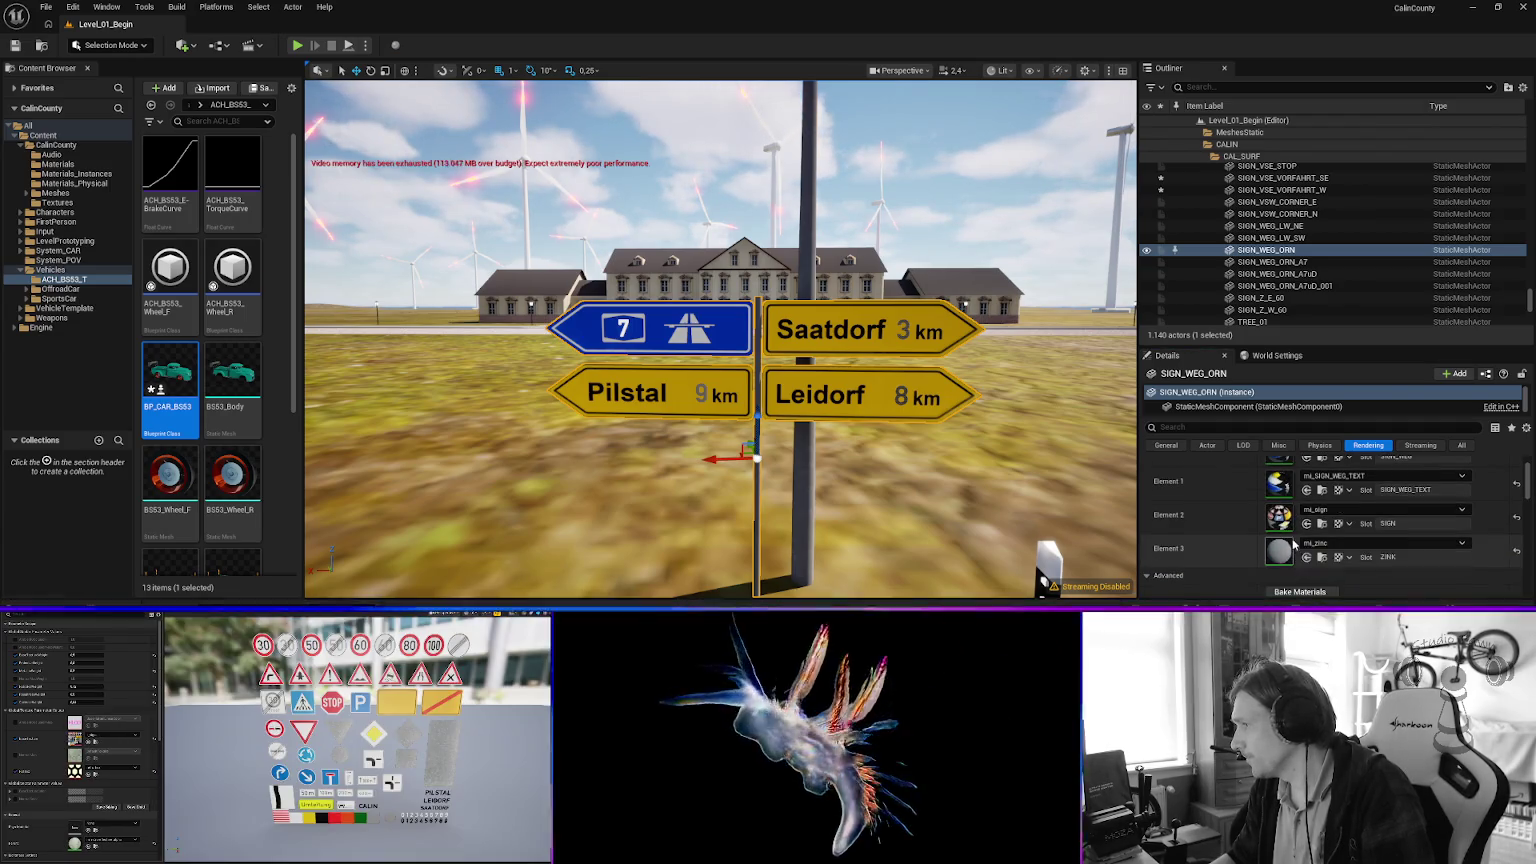
scroll(1293, 543, up, 1)
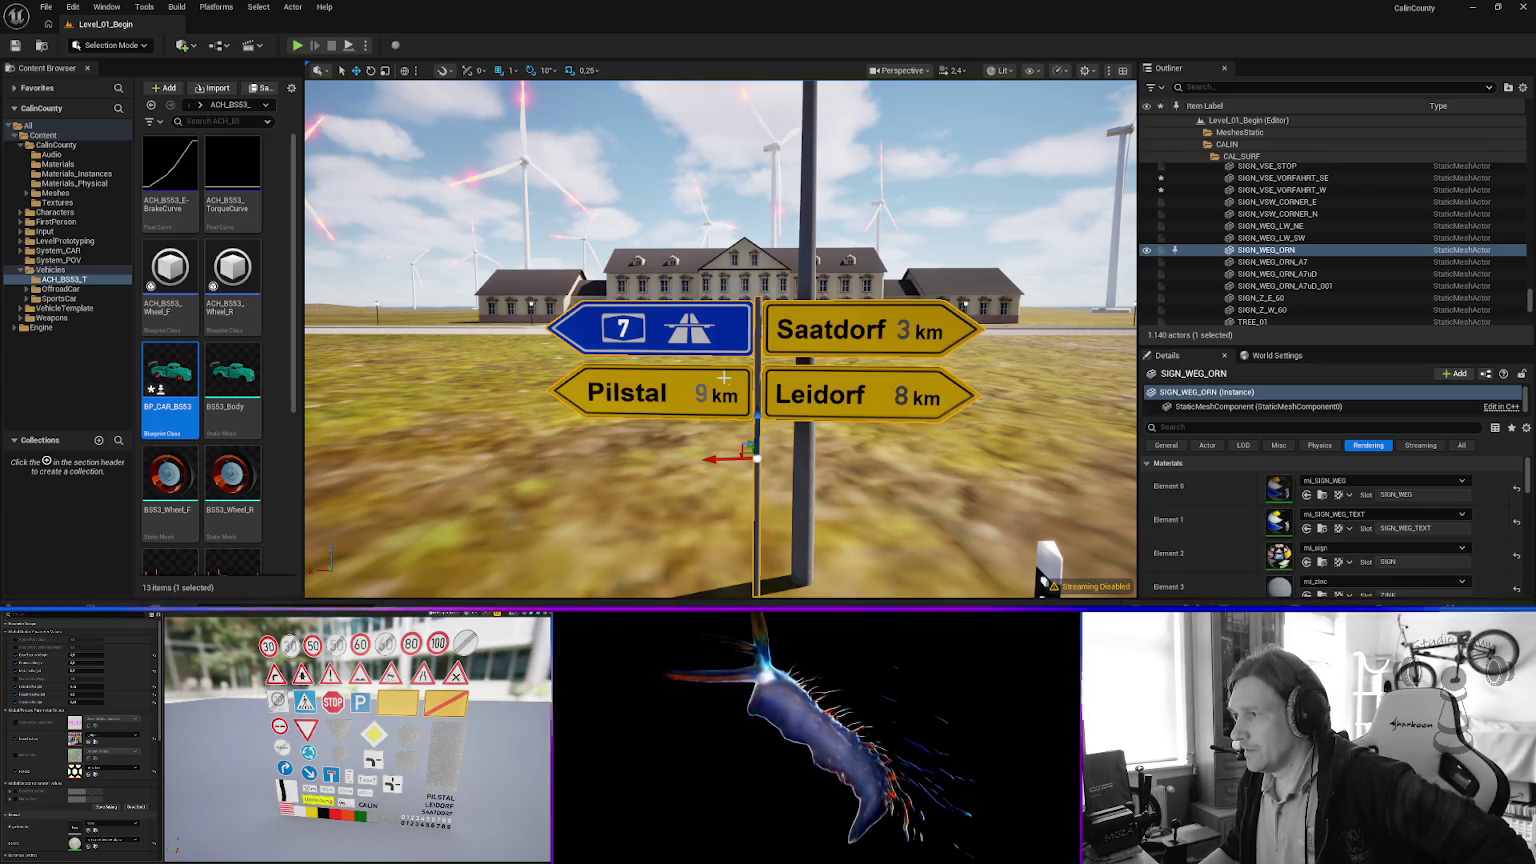
Frame SIGN_WEG_ORN and zoom in close on the yellow Saatdorf and Leidorf arrows.
drag(716, 397, 810, 380)
key(f)
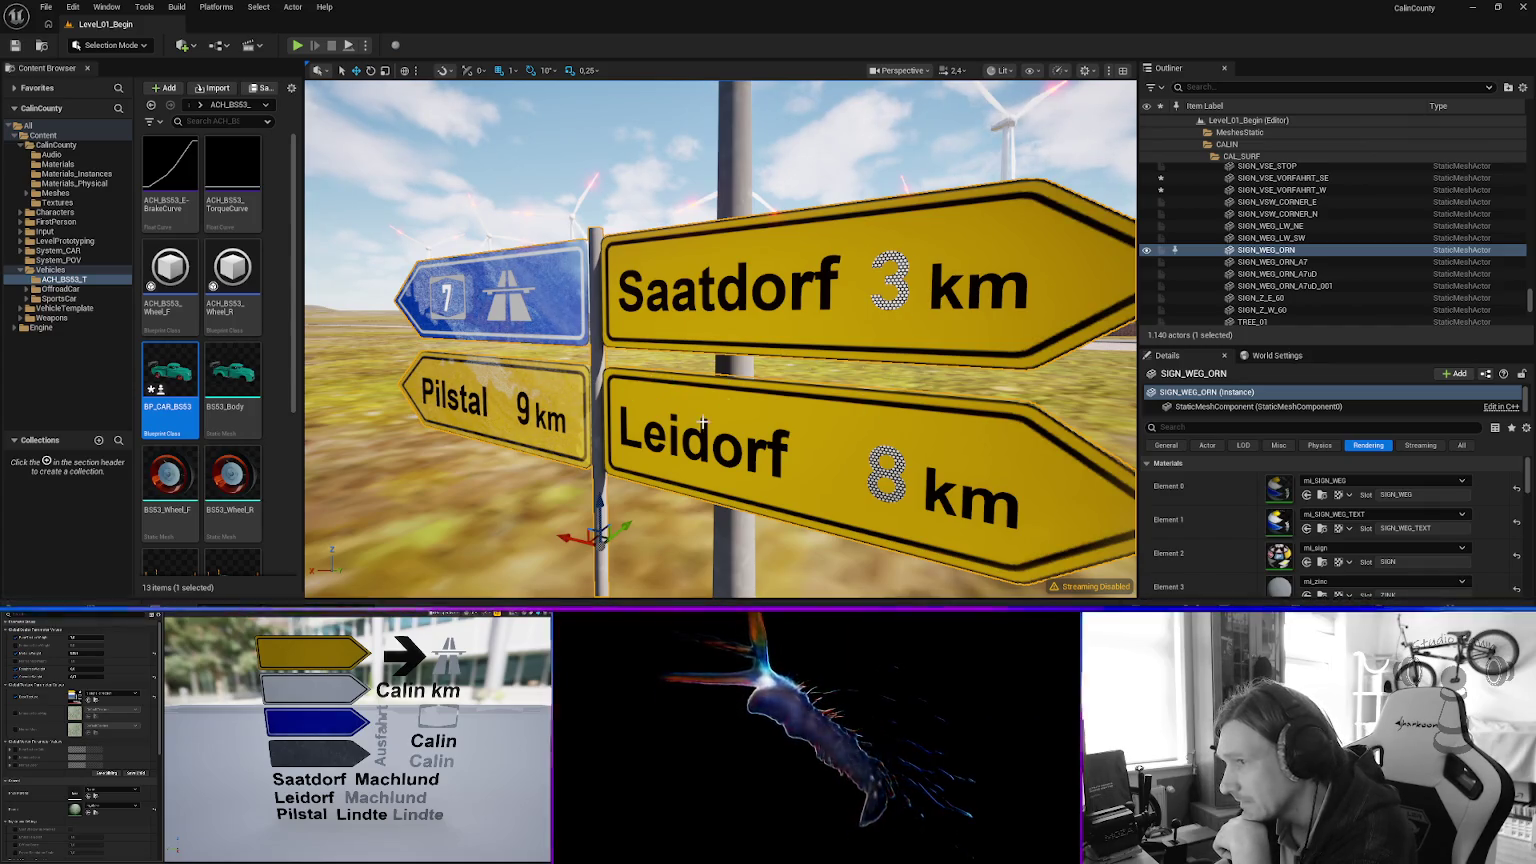
scroll(703, 423, down, 5)
mouse_move(703, 423)
mouse_down()
mouse_move(718, 426)
mouse_move(640, 428)
mouse_move(720, 424)
mouse_move(640, 426)
mouse_move(747, 301)
mouse_up()
scroll(650, 426, down, 3)
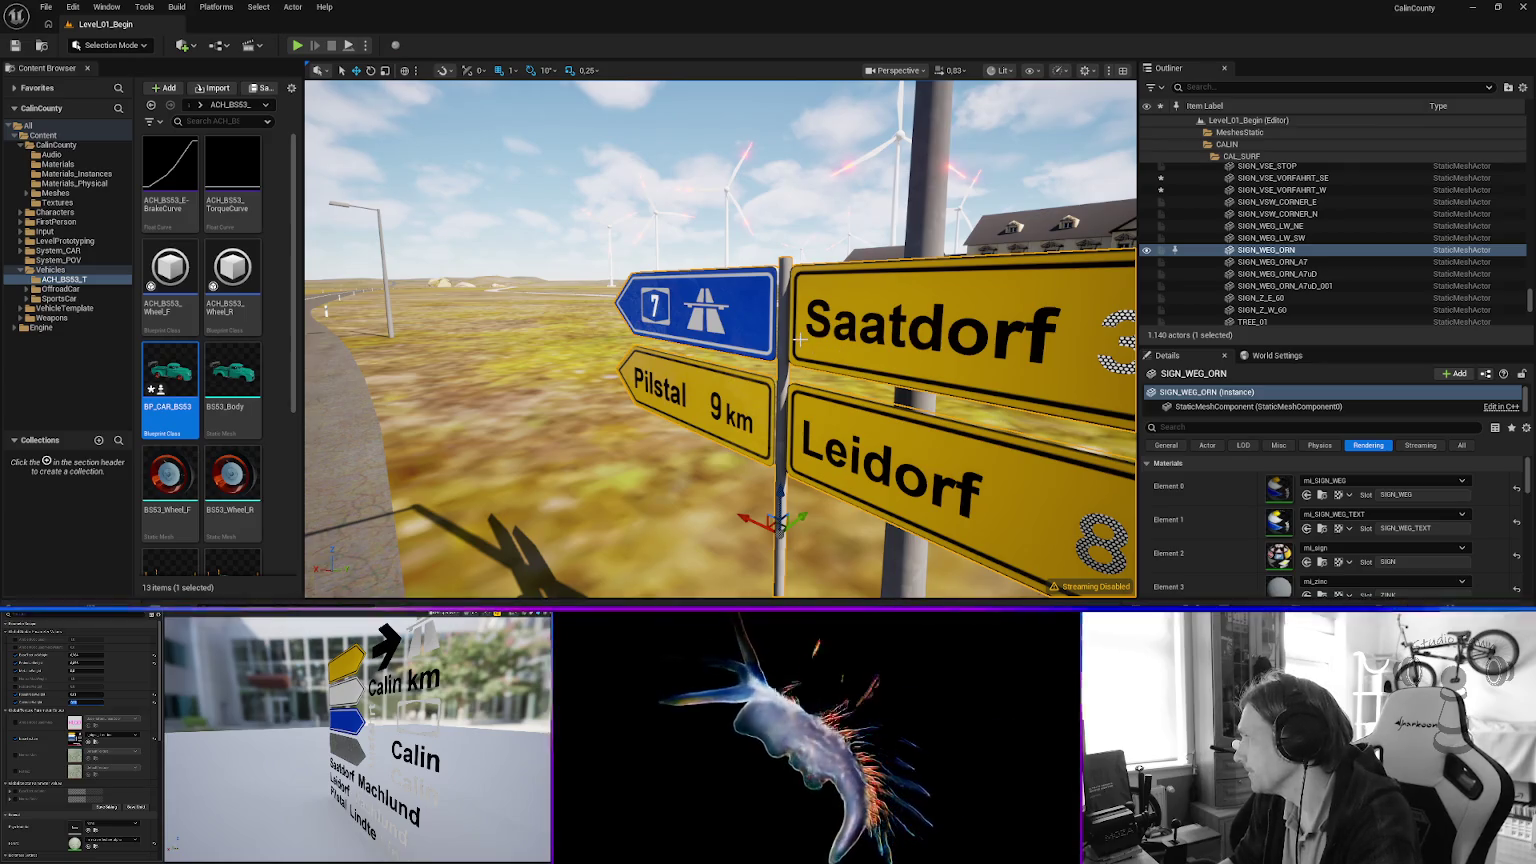
scroll(720, 340, down, 3)
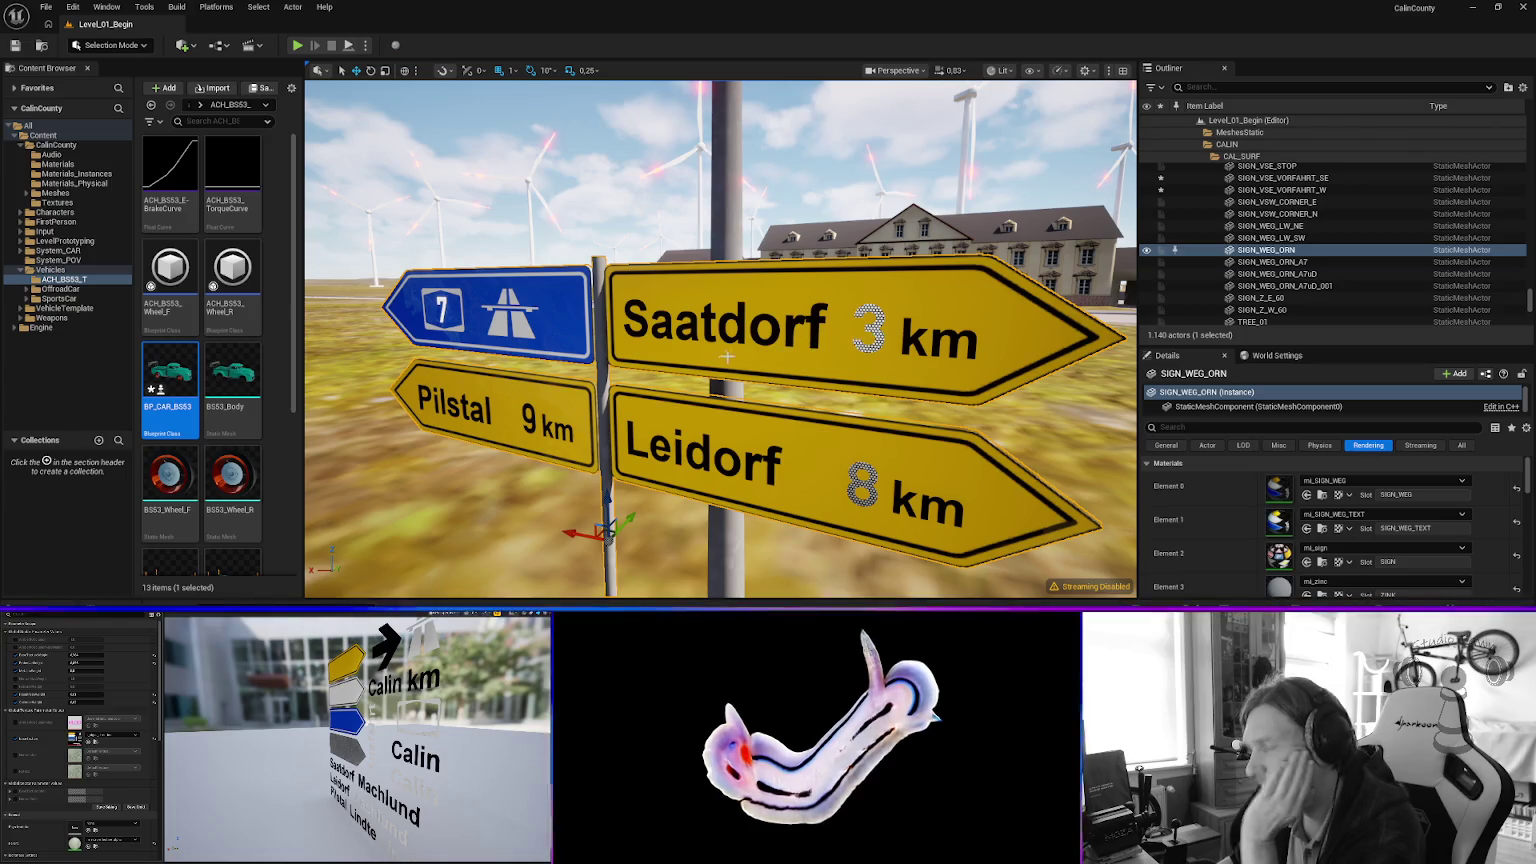
Zoom around the Pilstal and Leidorf lettering, then pull back to a wide shot of sign and building.
scroll(870, 337, down, 4)
scroll(720, 338, down, 3)
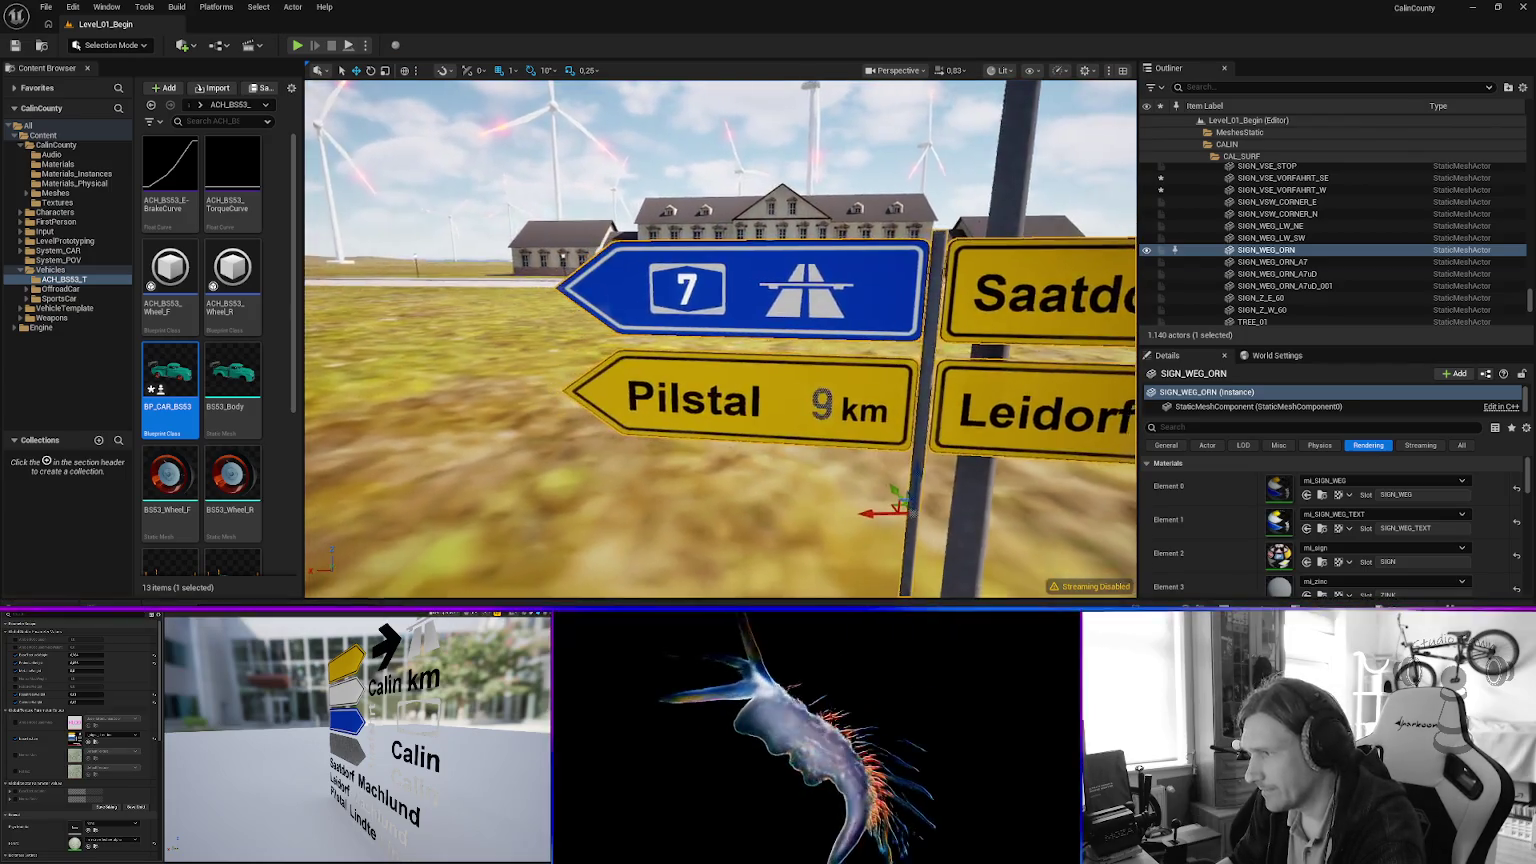
scroll(720, 338, up, 5)
scroll(720, 338, down, 5)
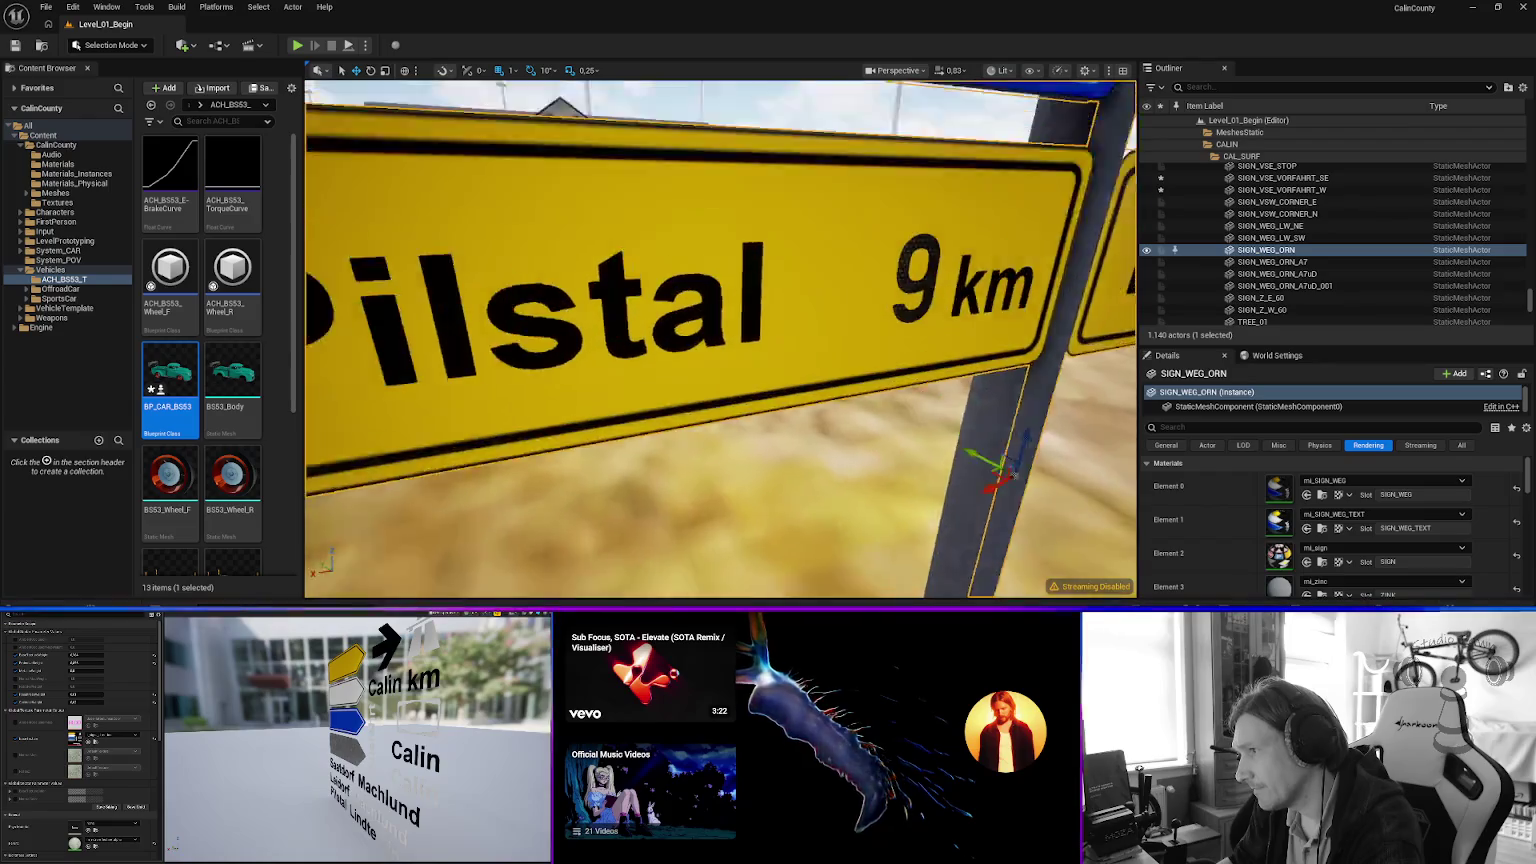
scroll(720, 338, up, 5)
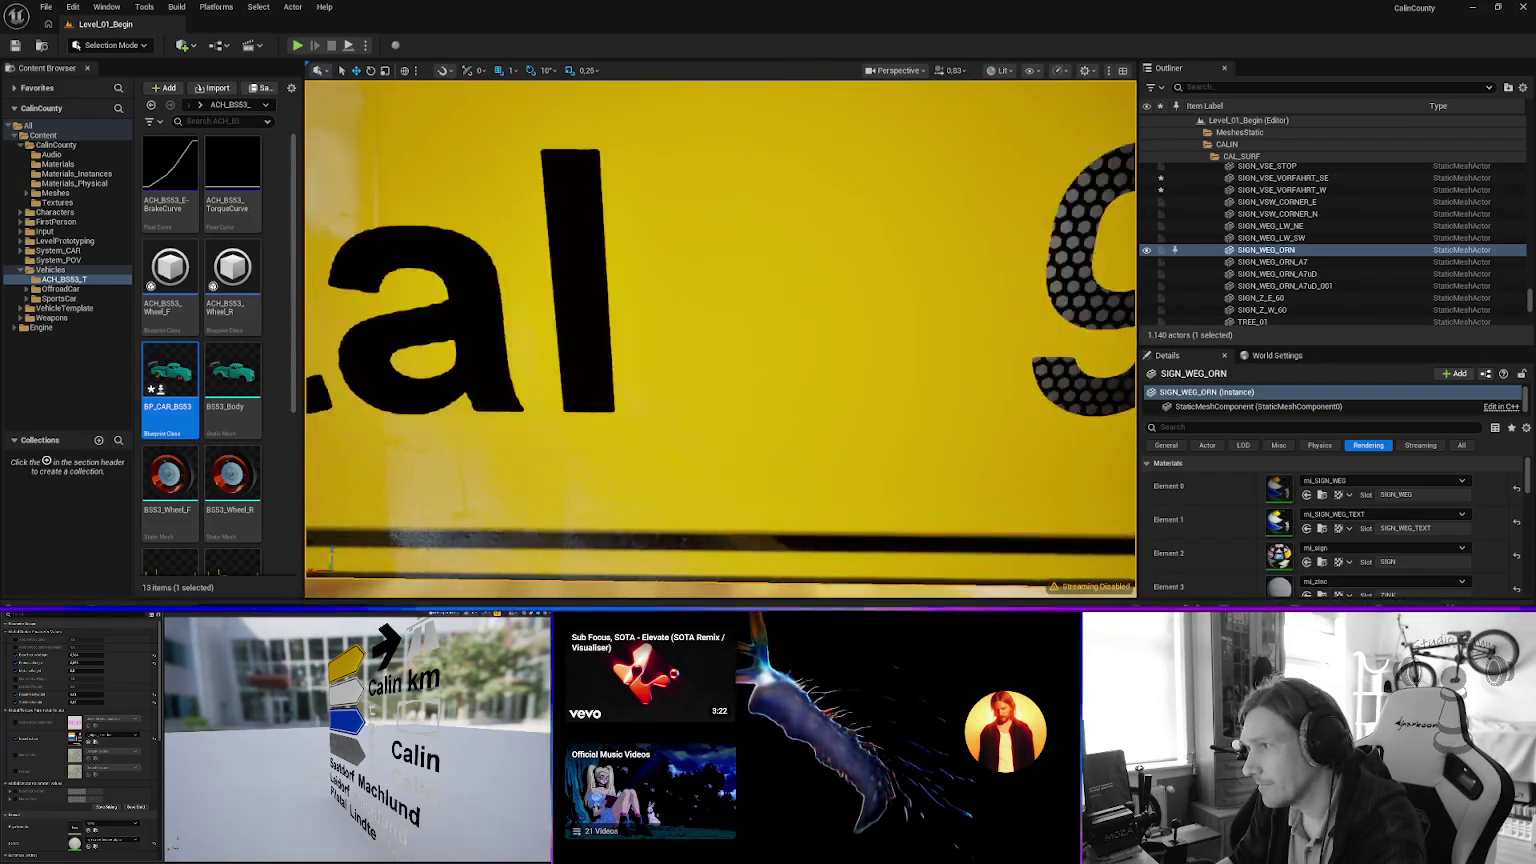
scroll(720, 338, down, 4)
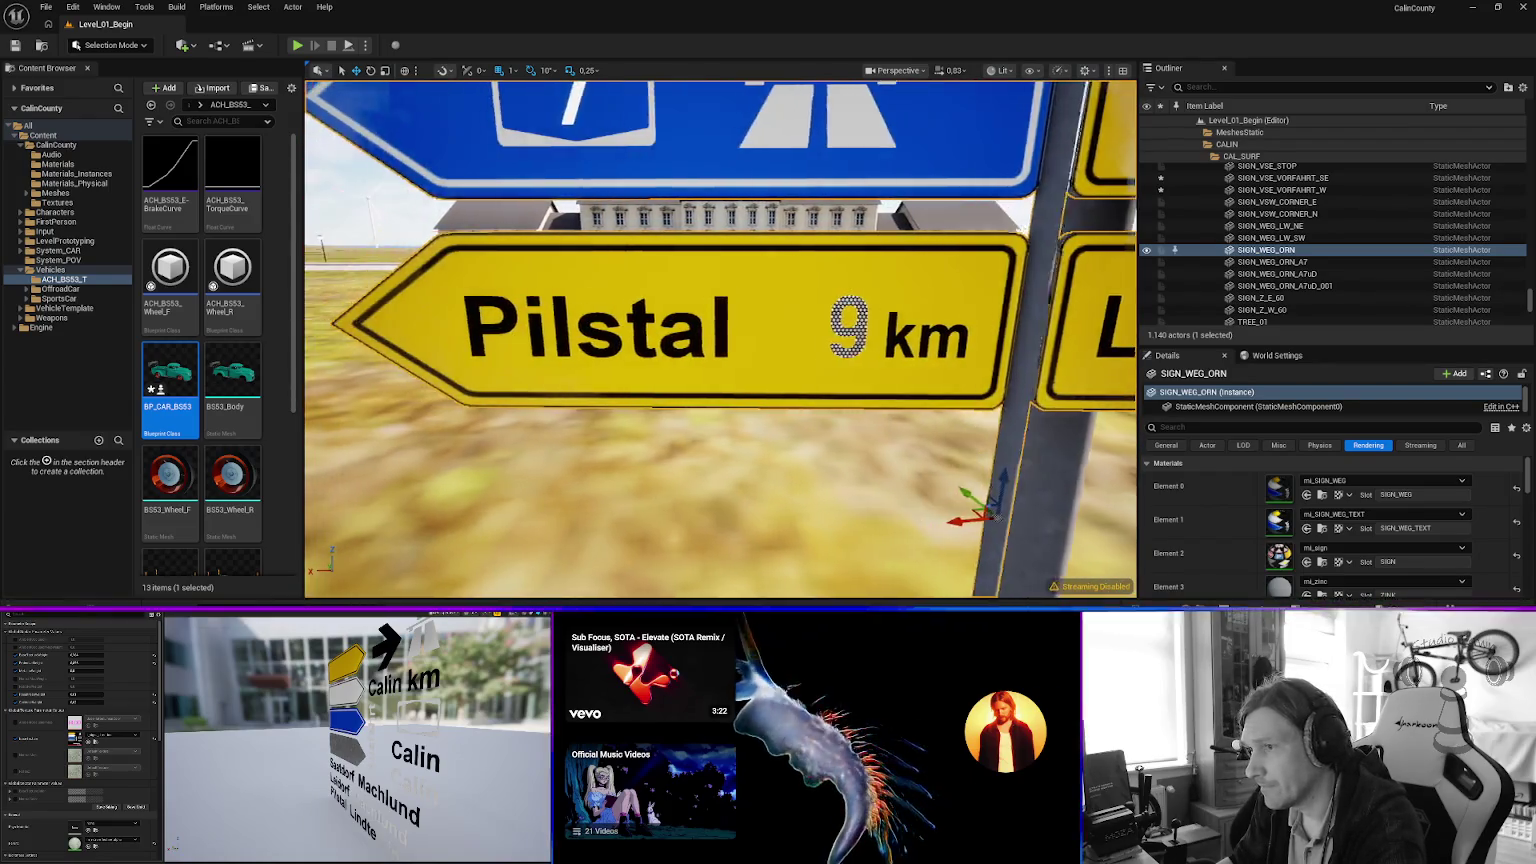
scroll(720, 338, up, 5)
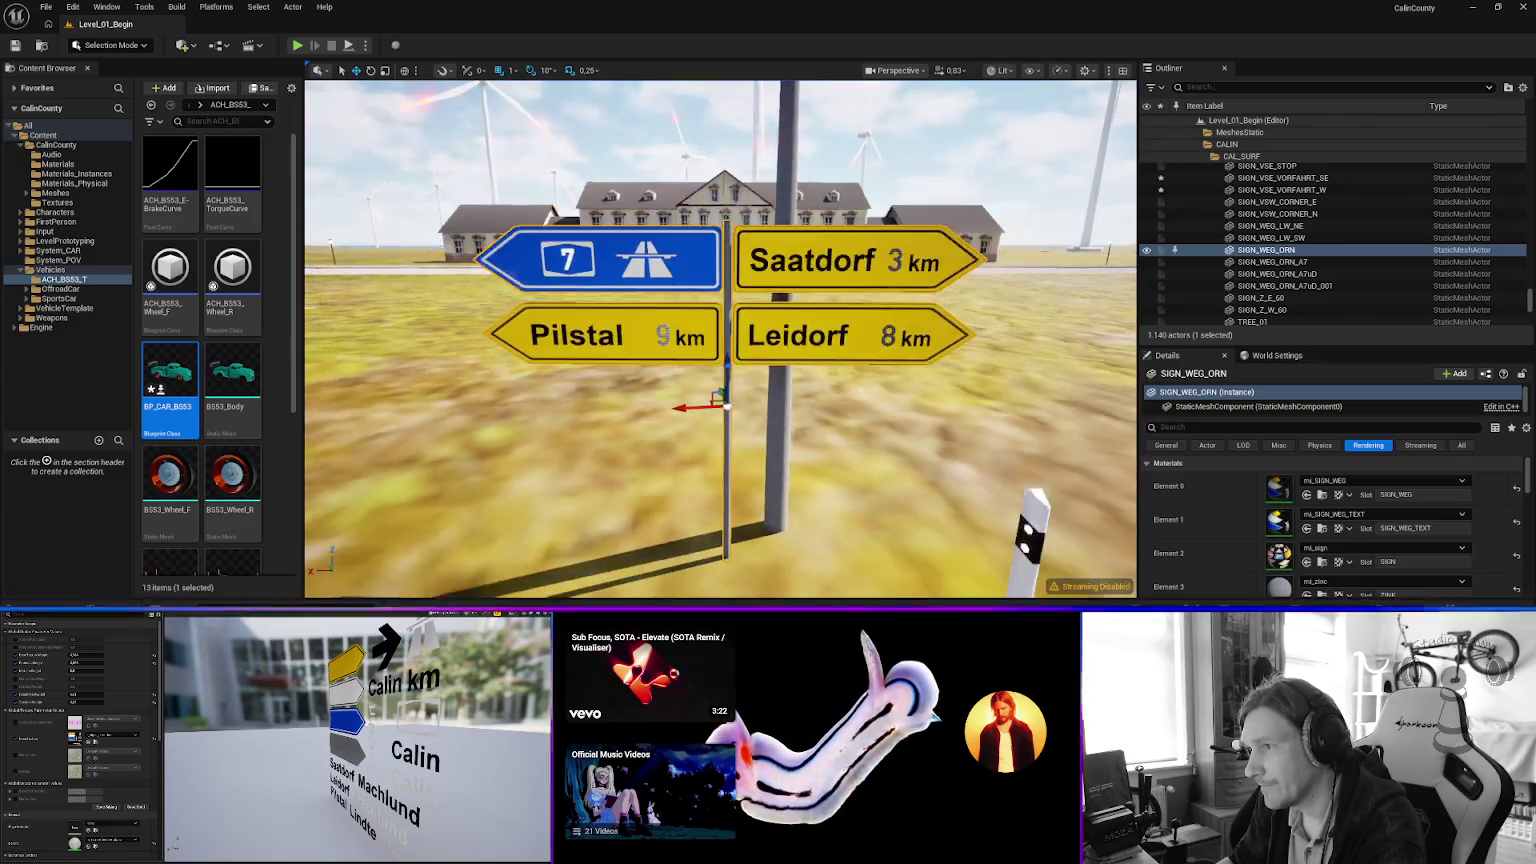
scroll(720, 338, down, 2)
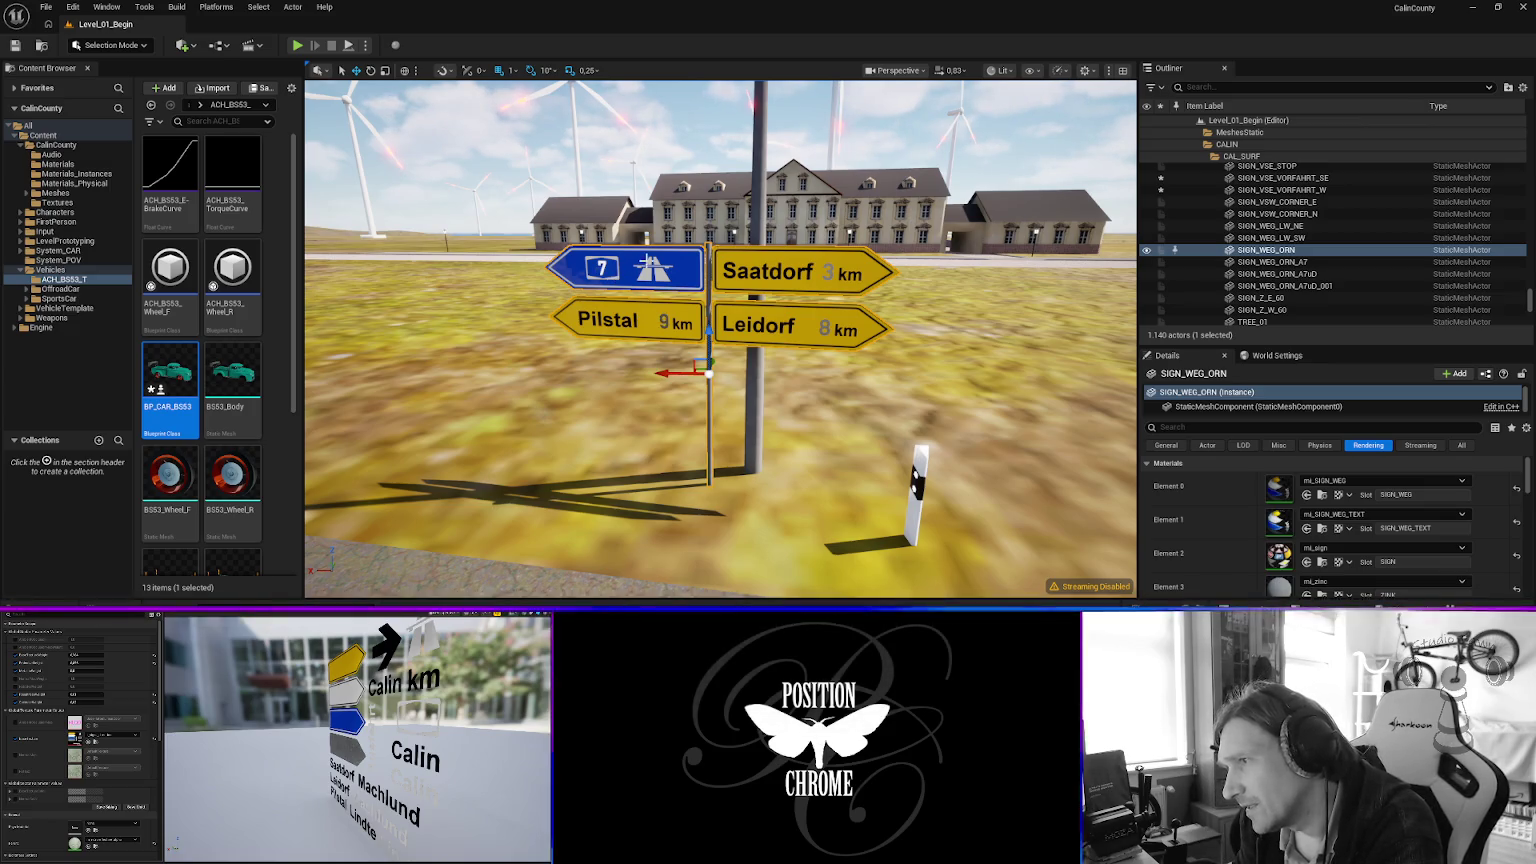
mouse_move(665, 333)
mouse_down()
mouse_move(635, 333)
mouse_move(612, 250)
mouse_up()
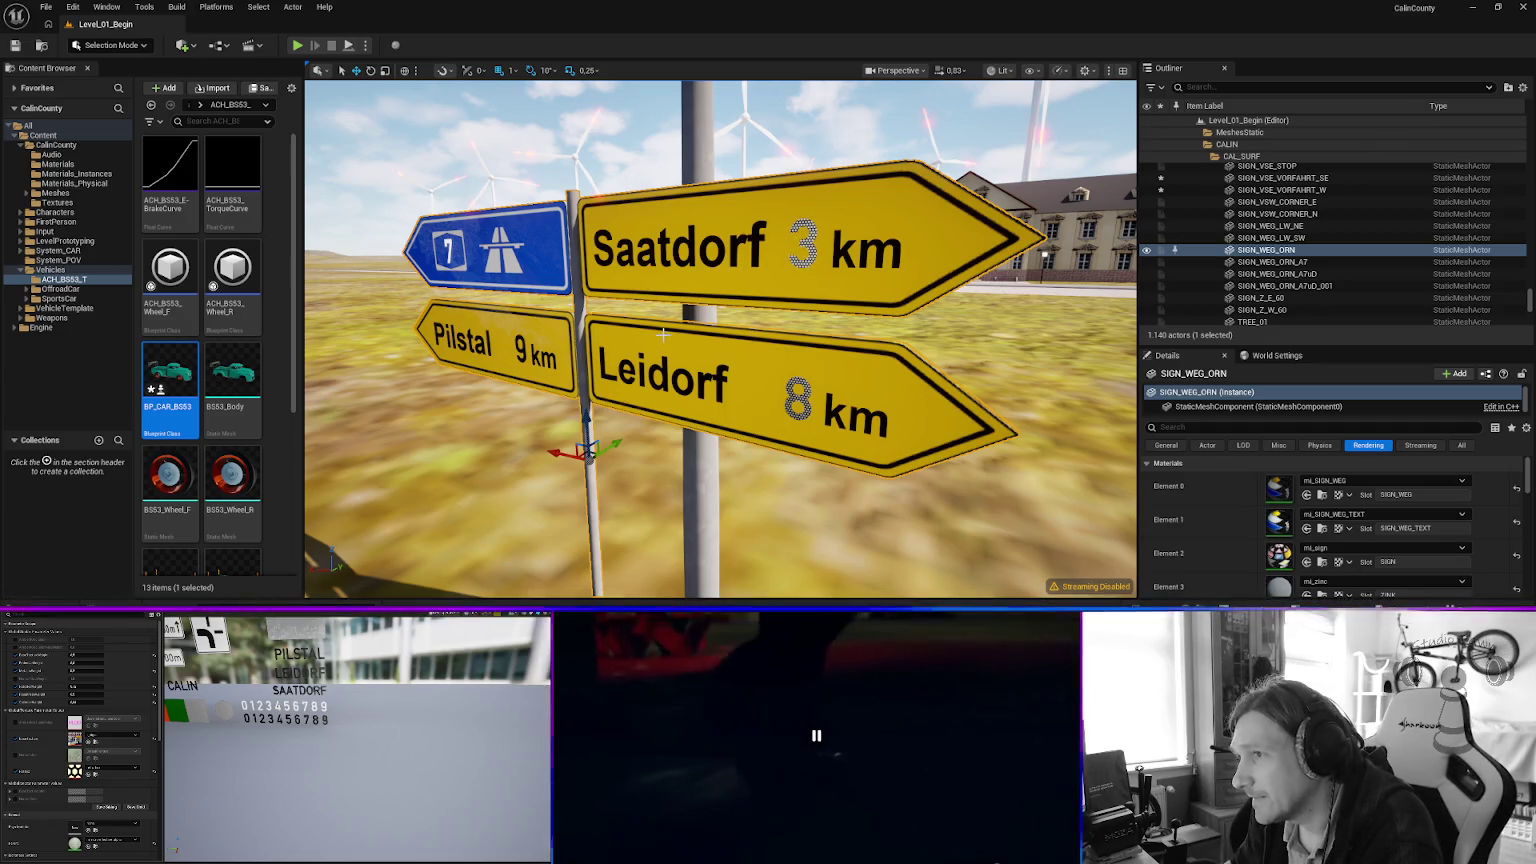
Refocus on the signpost, then swing the view down the road to the traffic-light junction.
key(f)
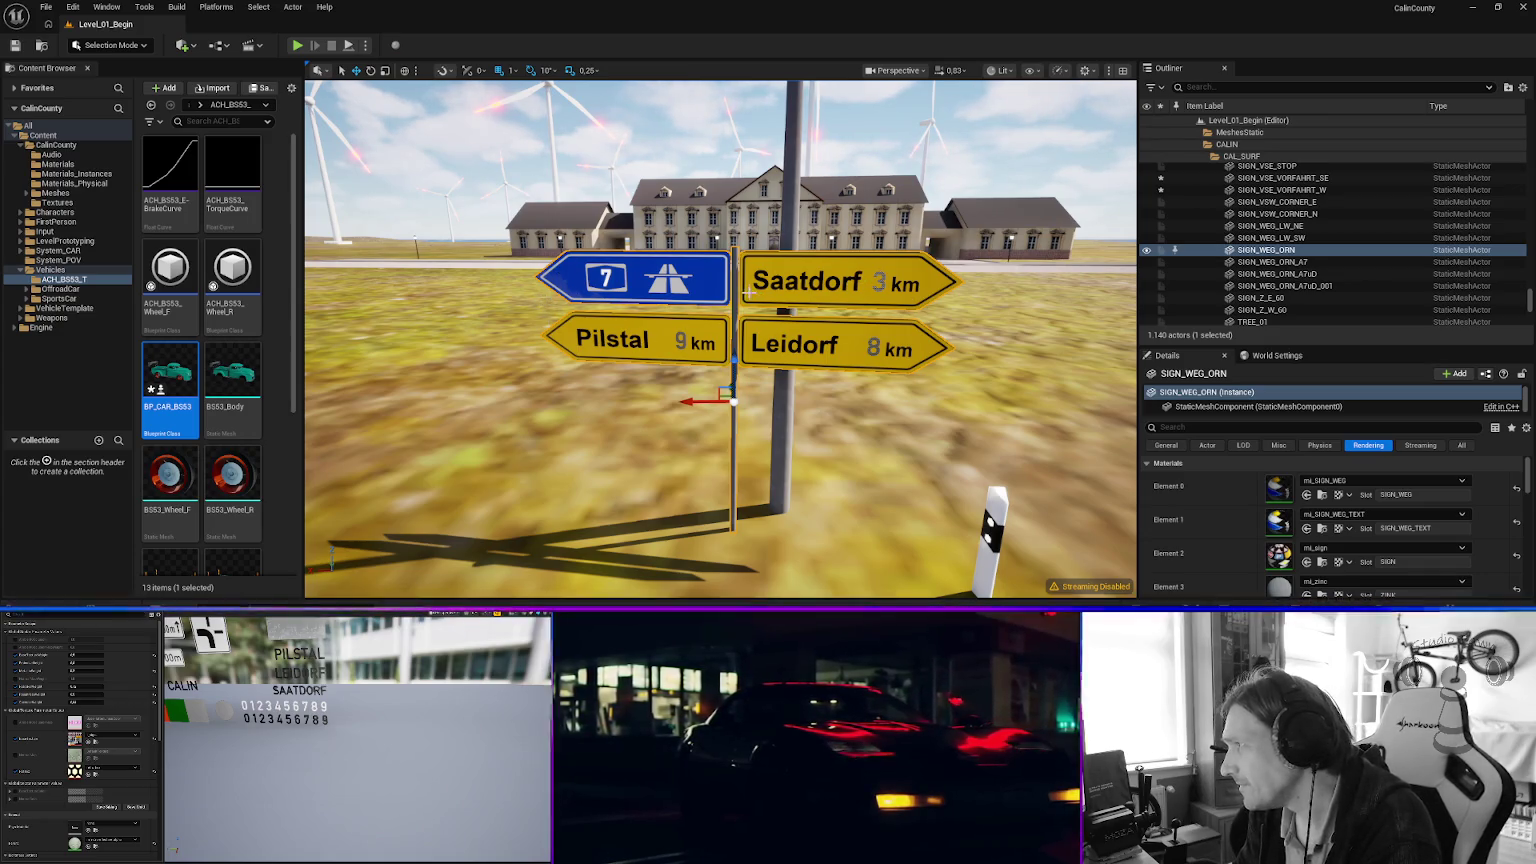
scroll(619, 320, down, 4)
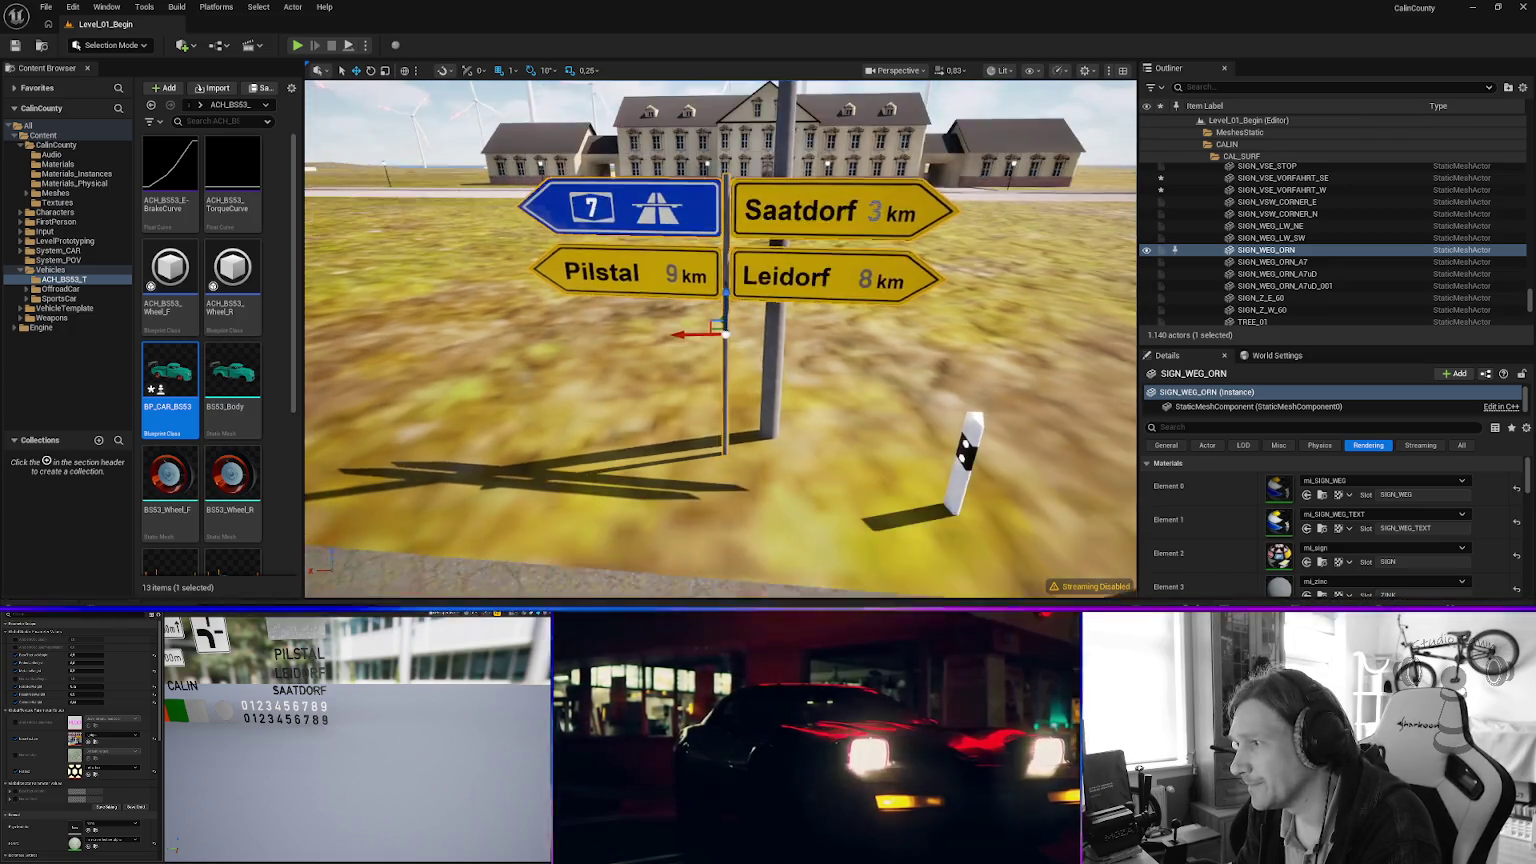
scroll(619, 320, up, 8)
mouse_move(619, 320)
mouse_down()
mouse_move(555, 400)
mouse_move(555, 360)
mouse_up()
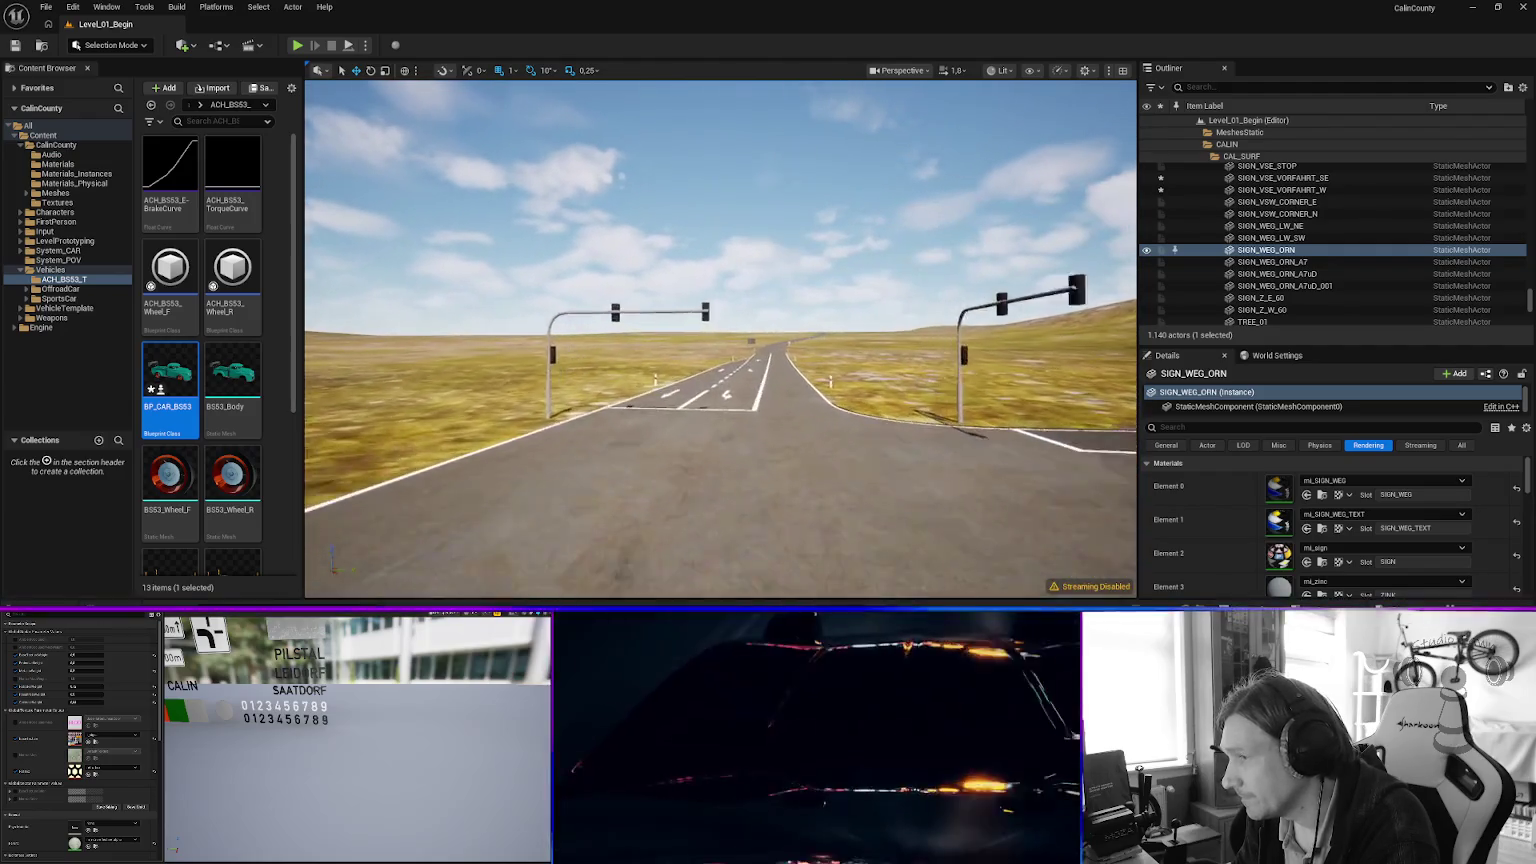
Save all modified assets, including mi_tar_fresh, and set the viewport camera speed to 1.
scroll(720, 338, up, 2)
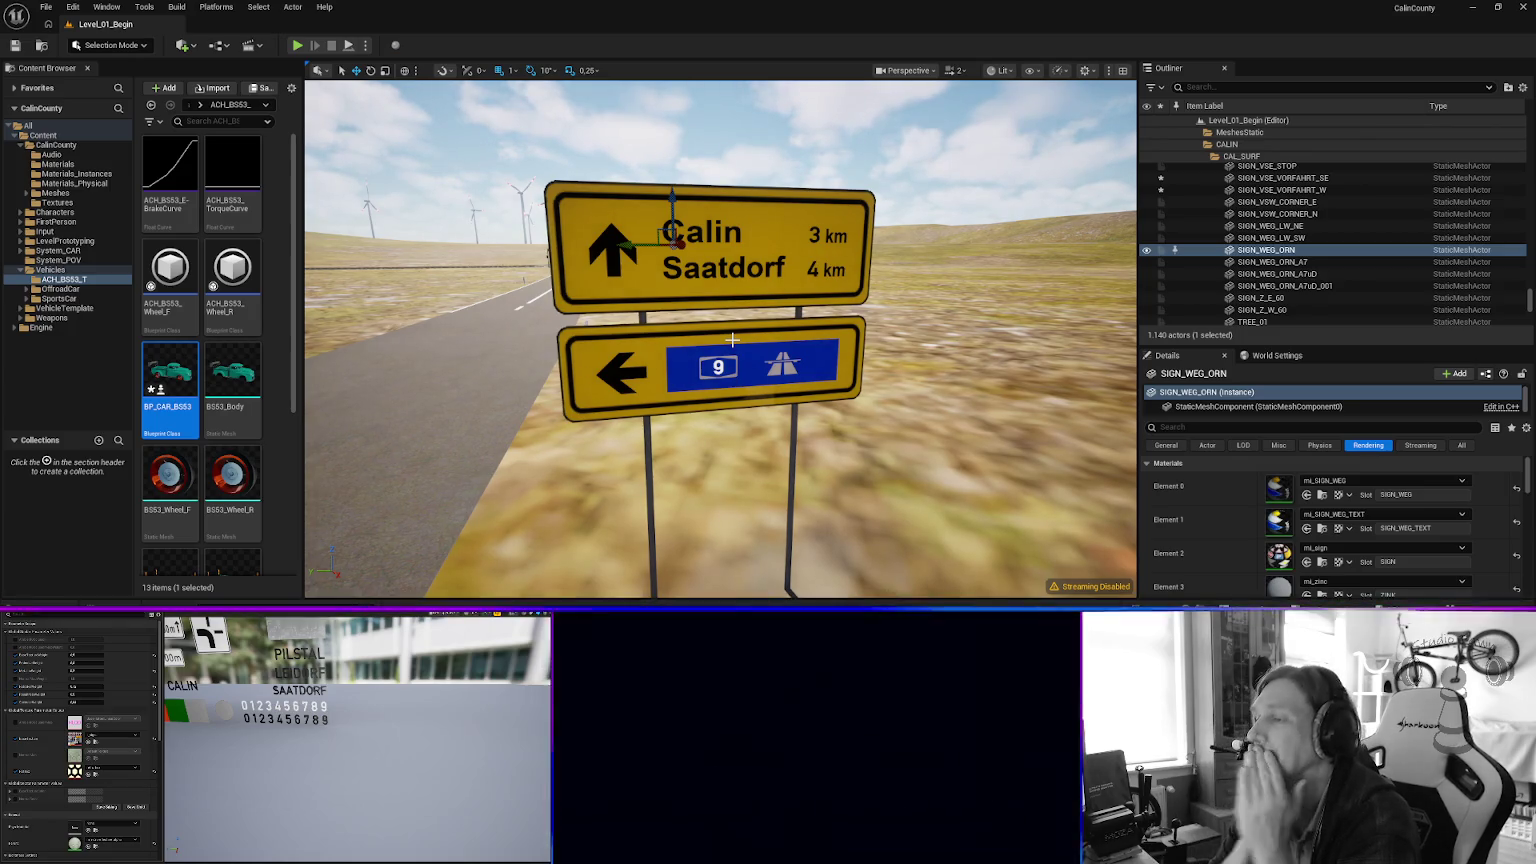
key(ctrl+shift+s)
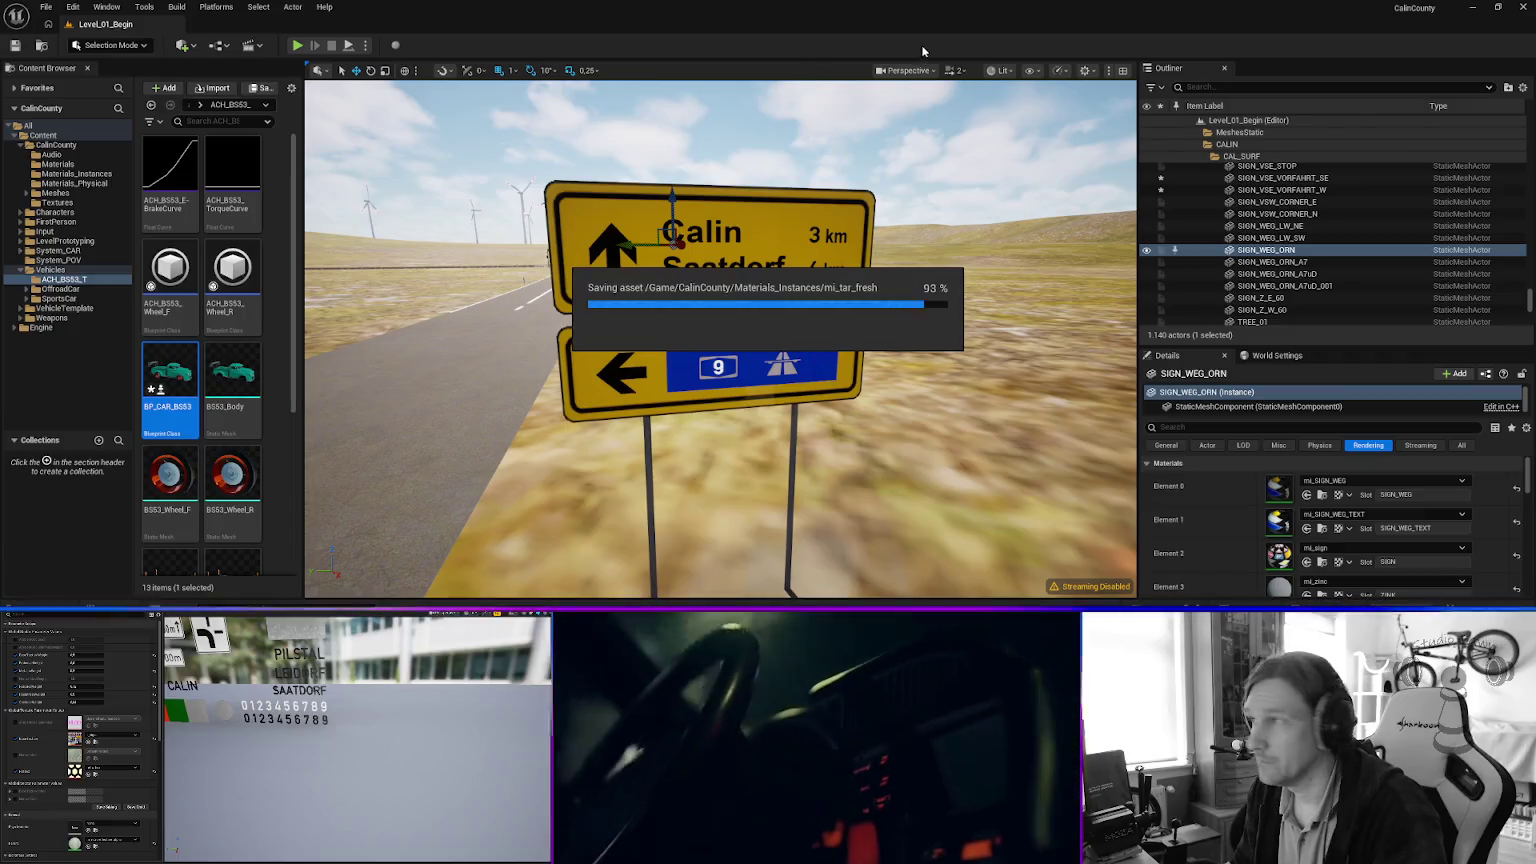
click(953, 70)
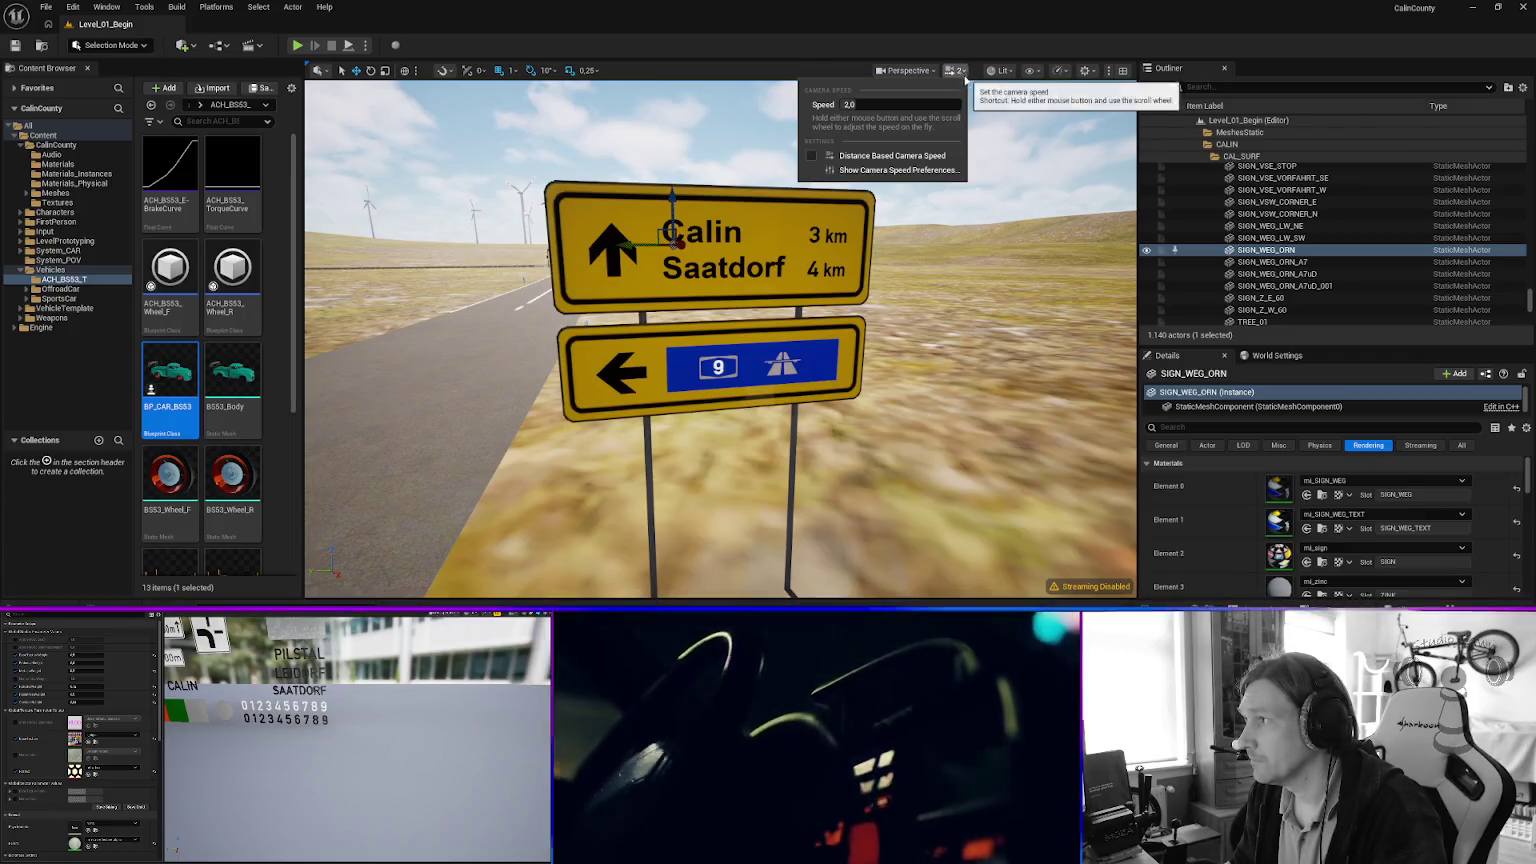
drag(860, 102, 840, 102)
click(850, 104)
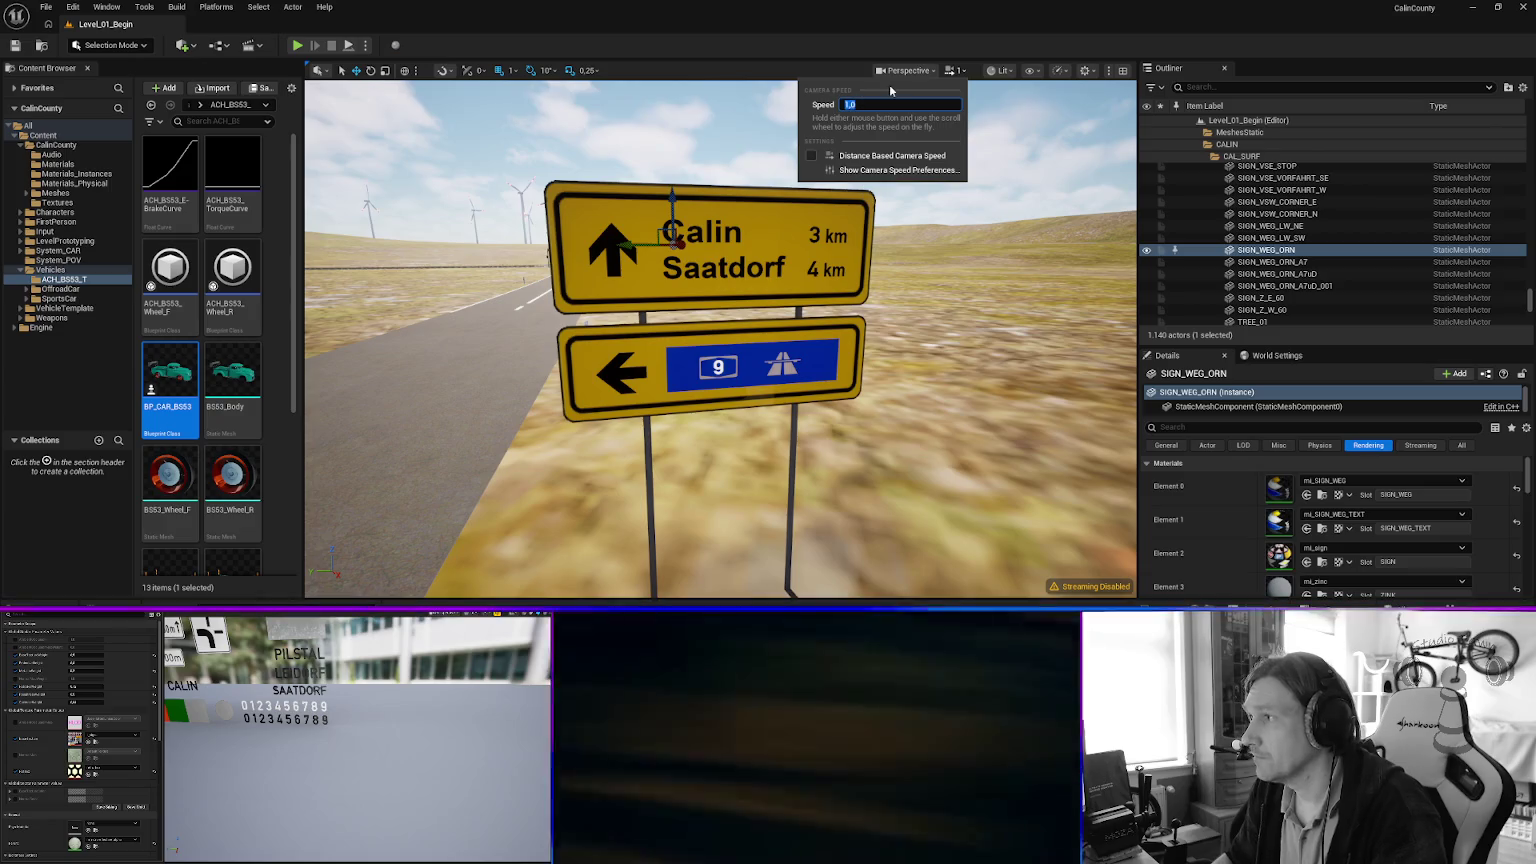
drag(556, 225, 595, 330)
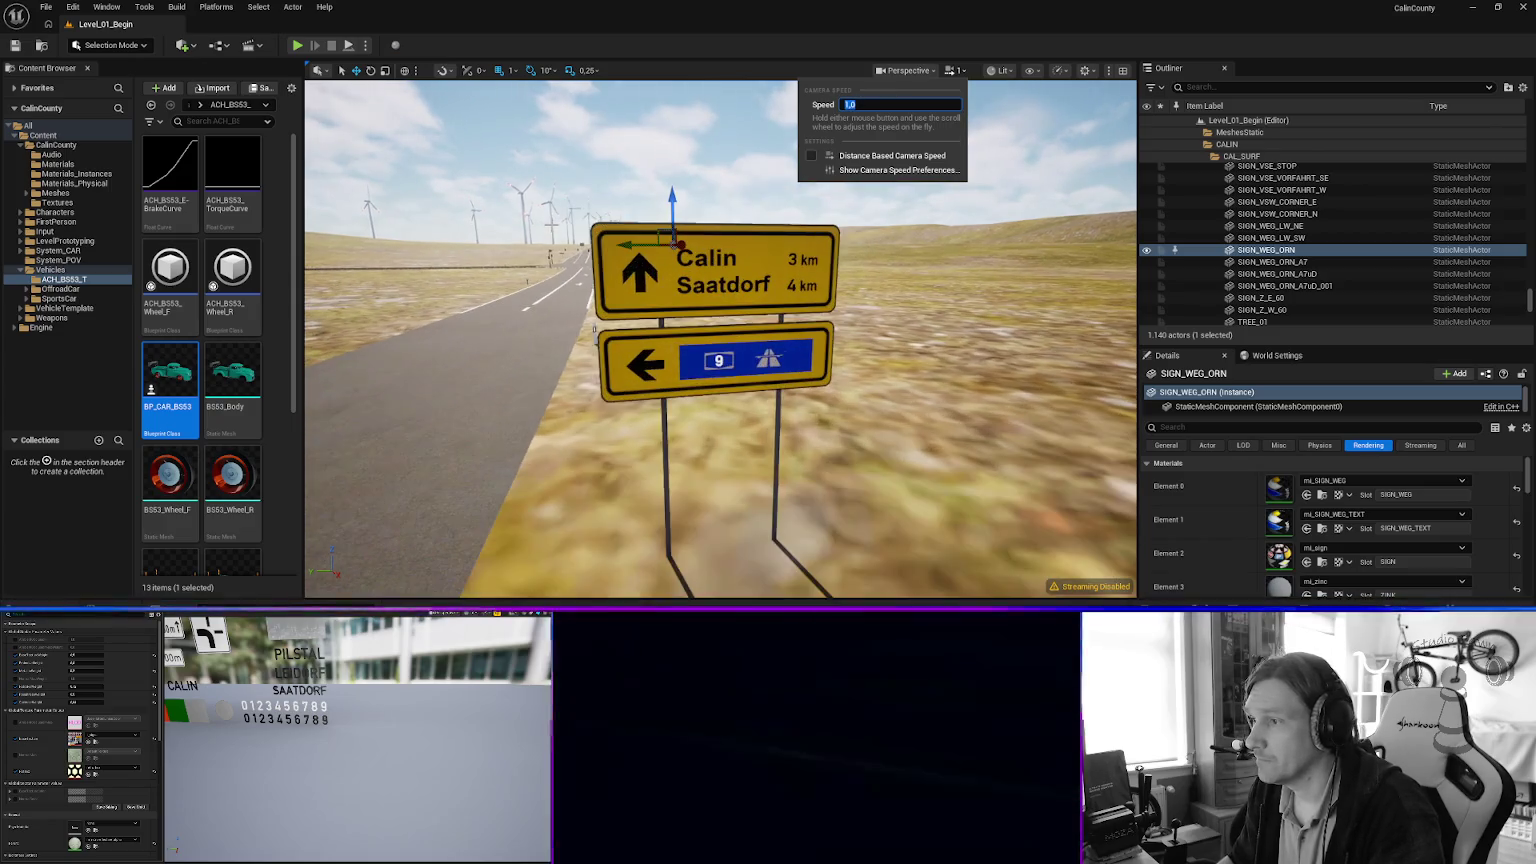
click(15, 48)
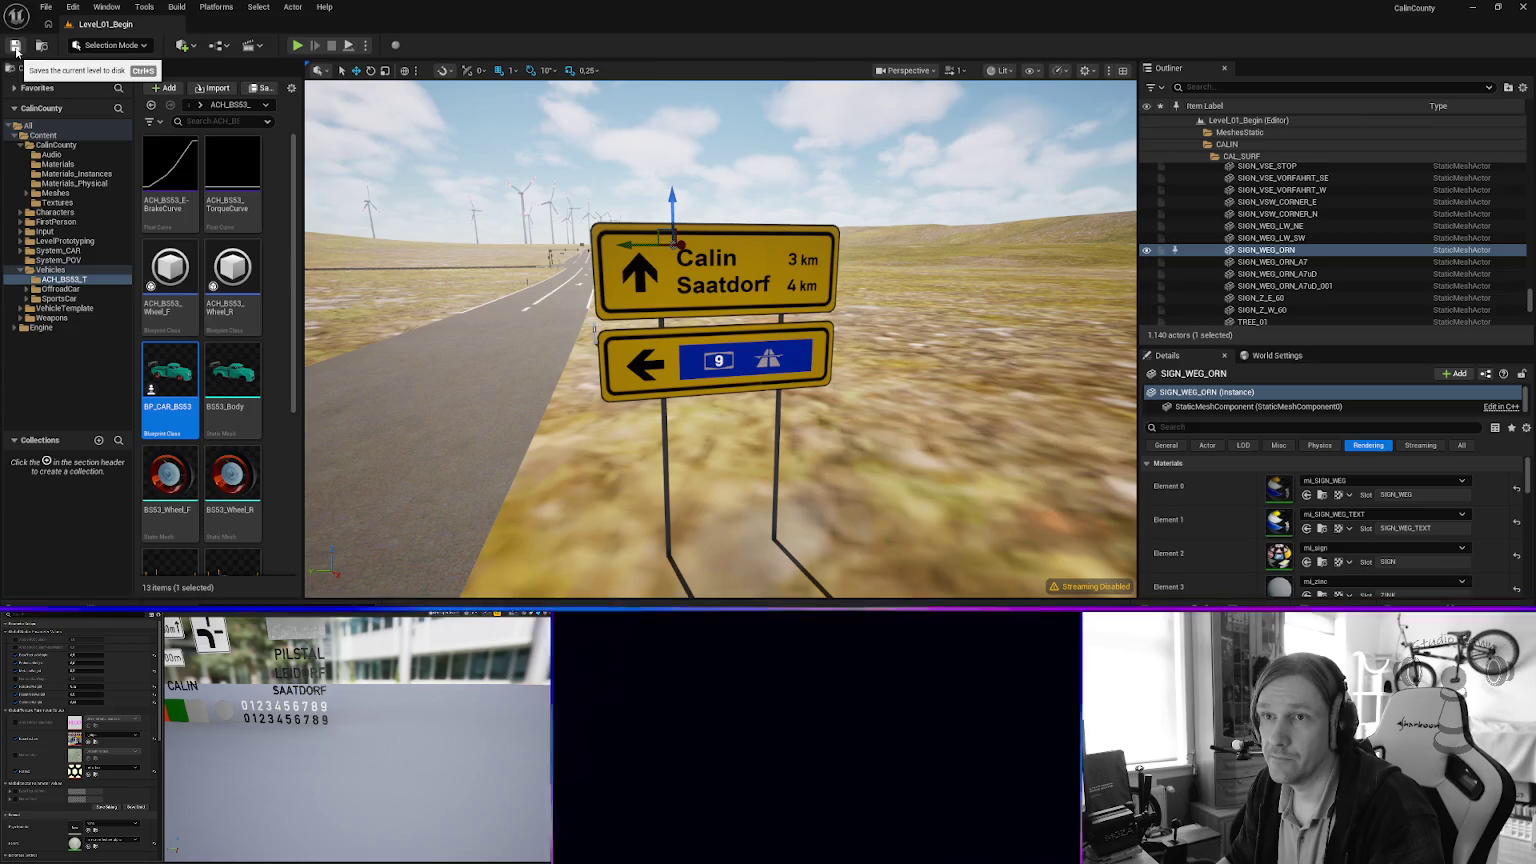
key(alt+Tab)
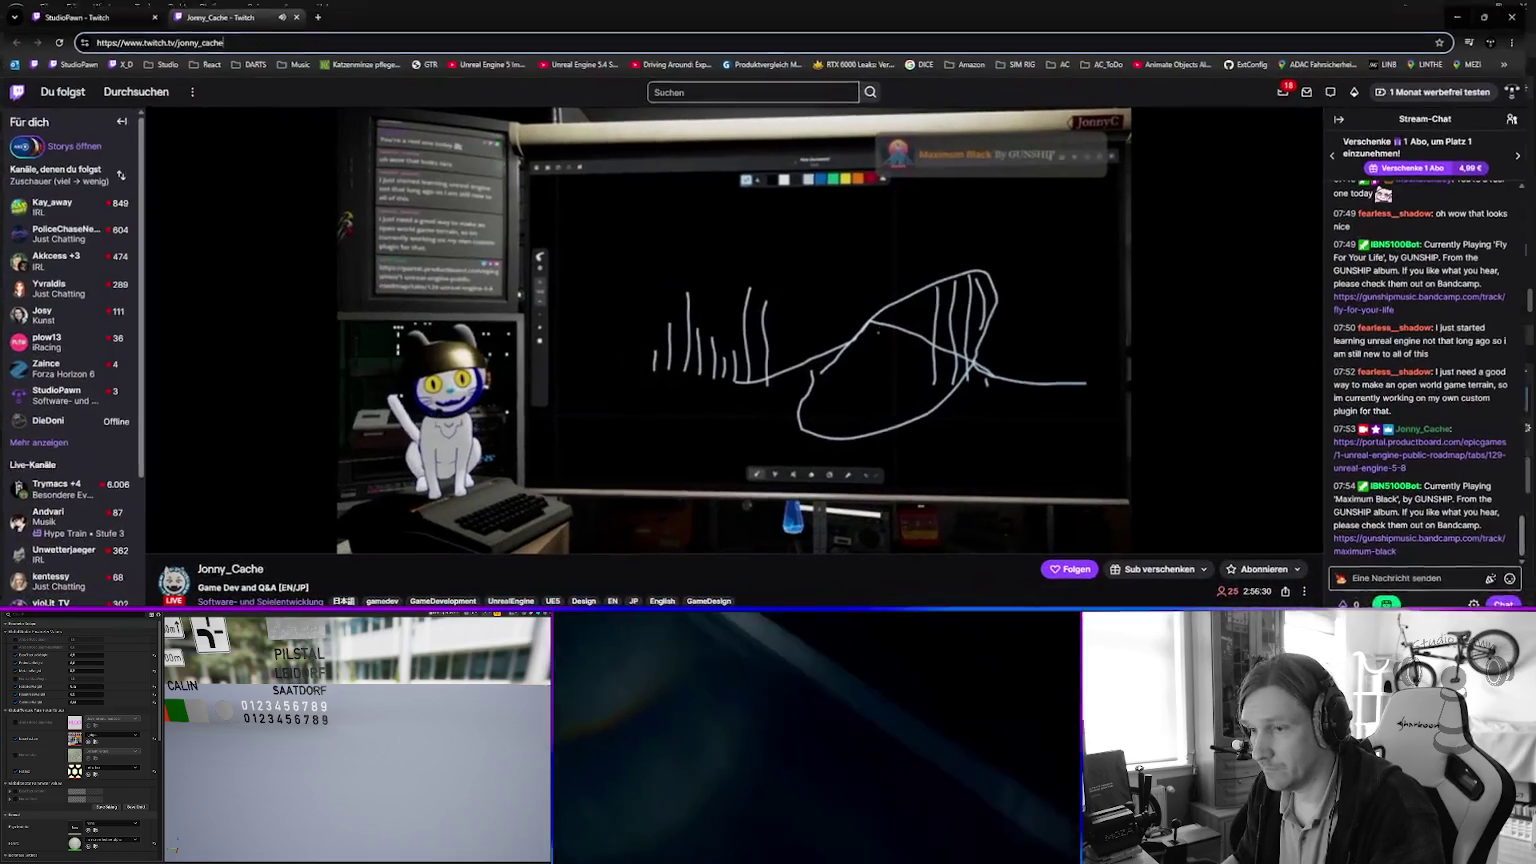
Search Google for 'autobahnschild nacht' in a new tab.
click(317, 12)
click(220, 12)
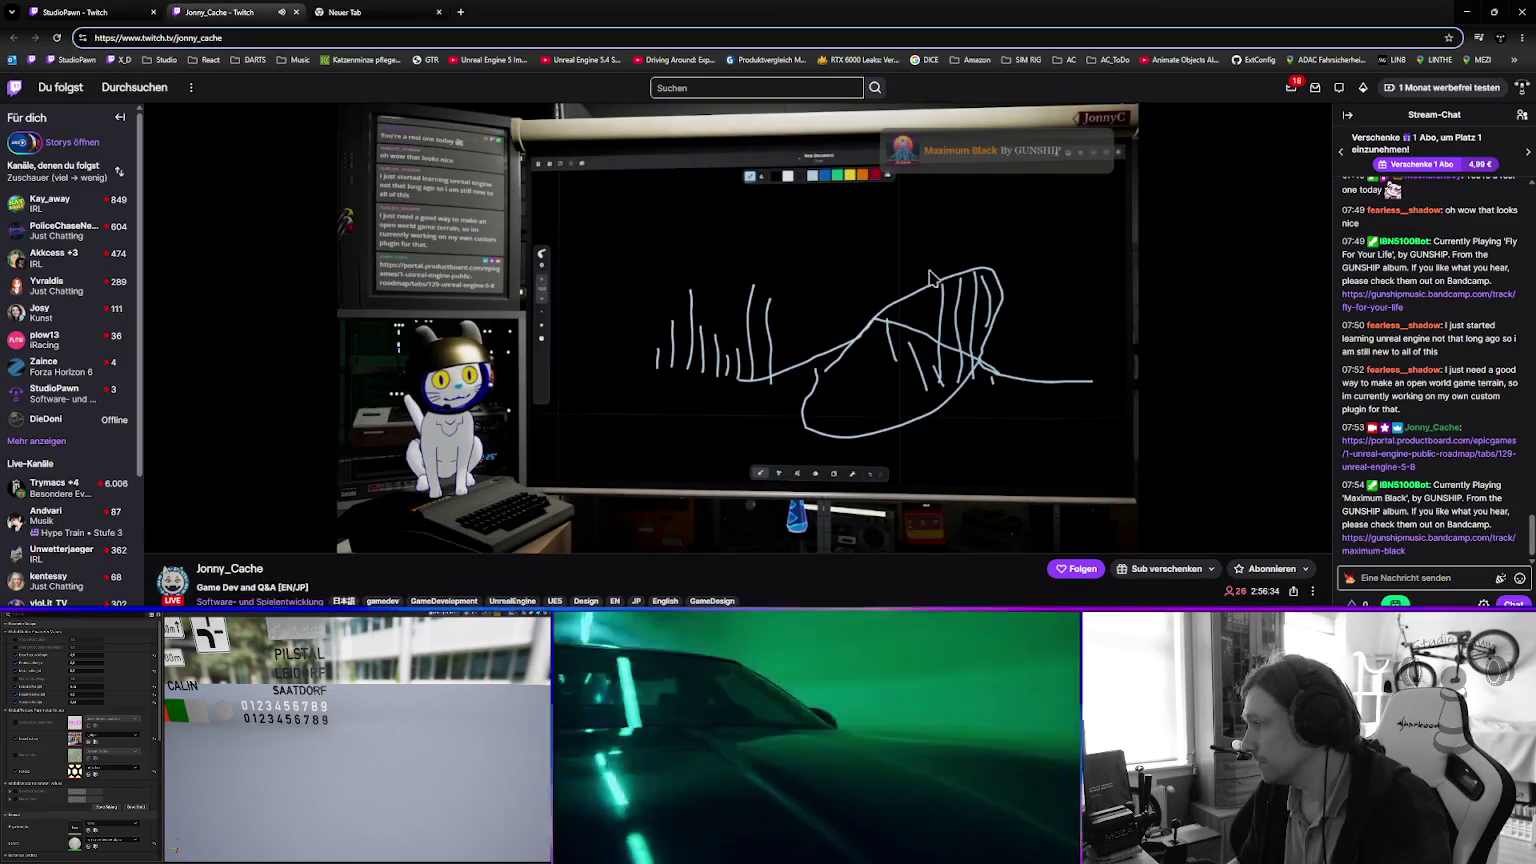
click(370, 12)
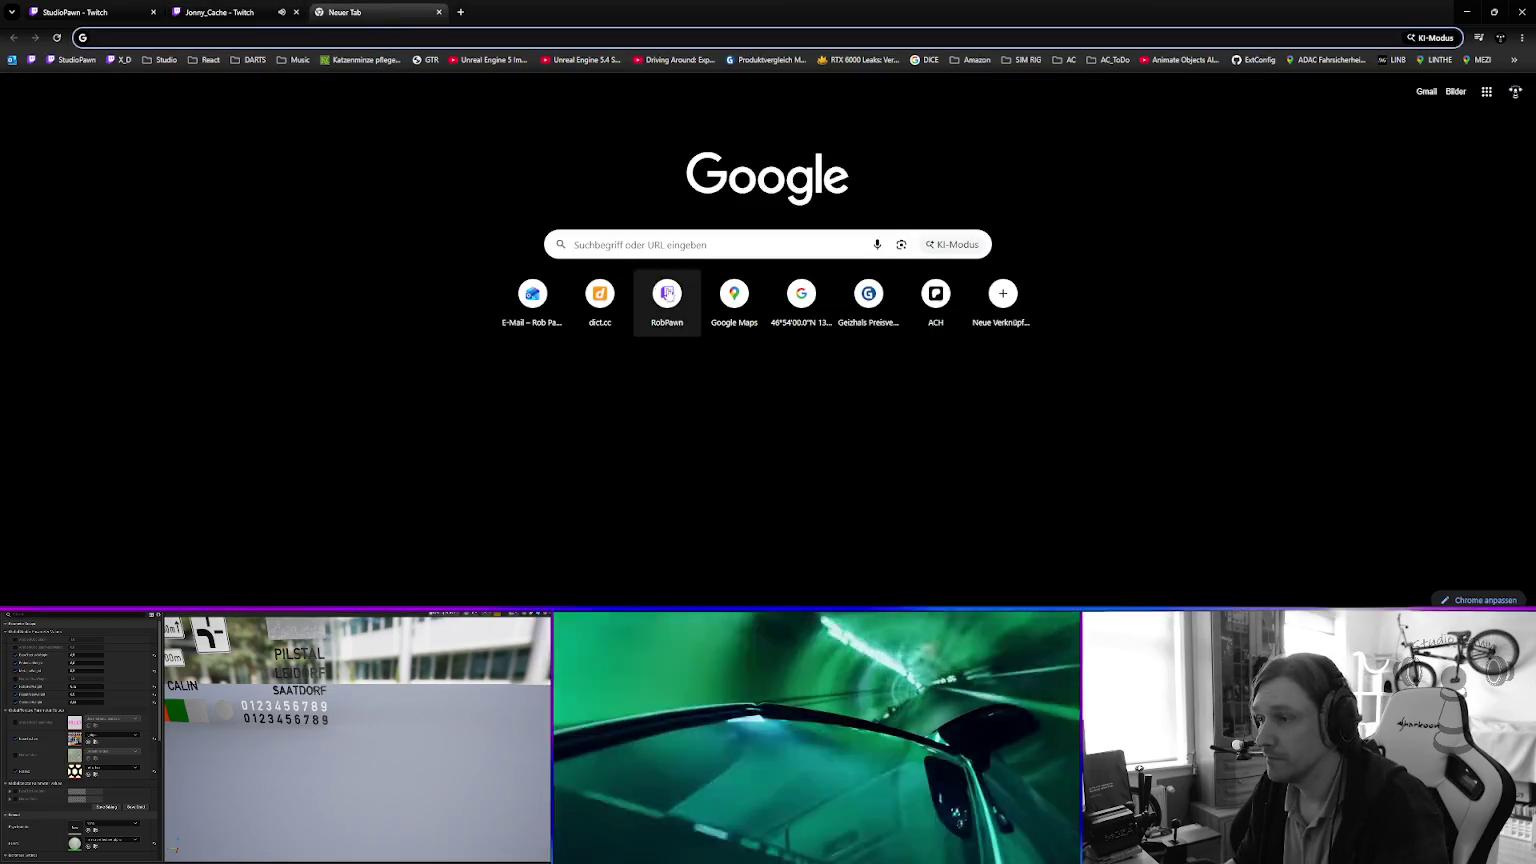
click(620, 247)
text(autobahnschild)
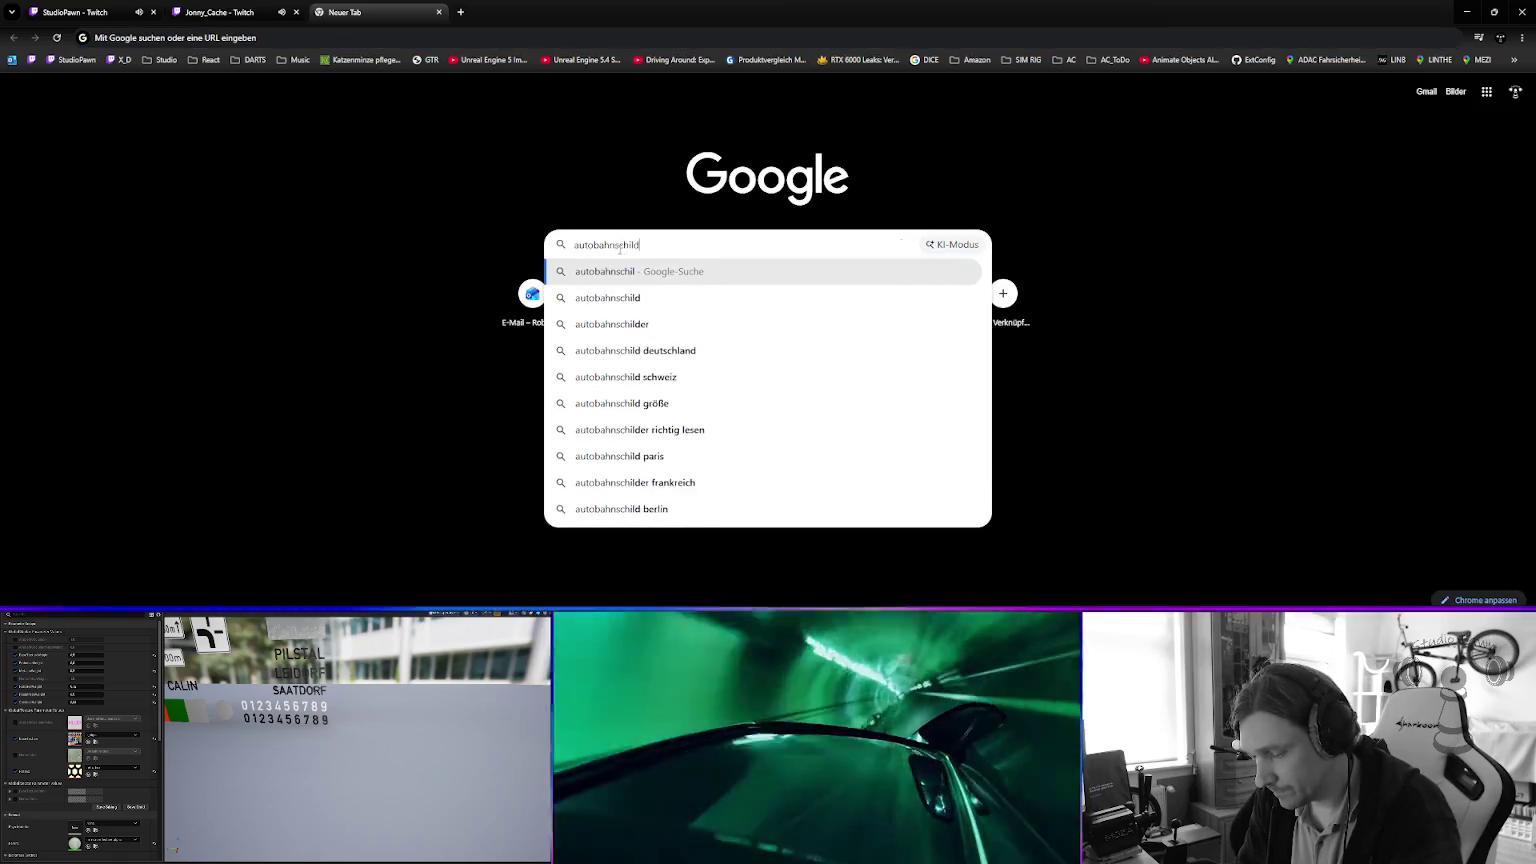
text( nacht)
key(Return)
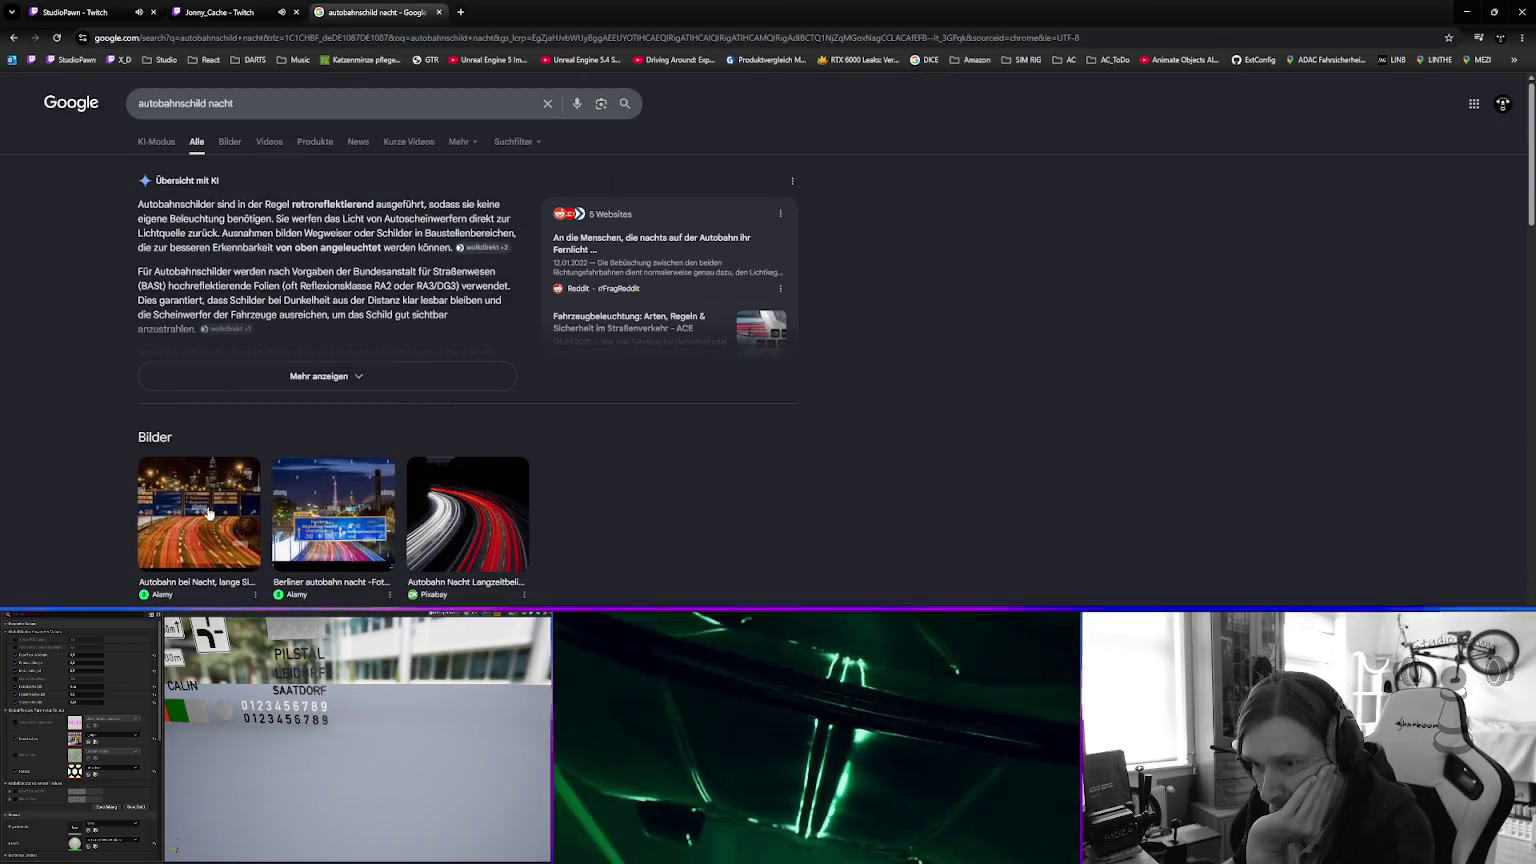
In the image results, open the iStock night overhead-signs photo in its own tab.
click(333, 510)
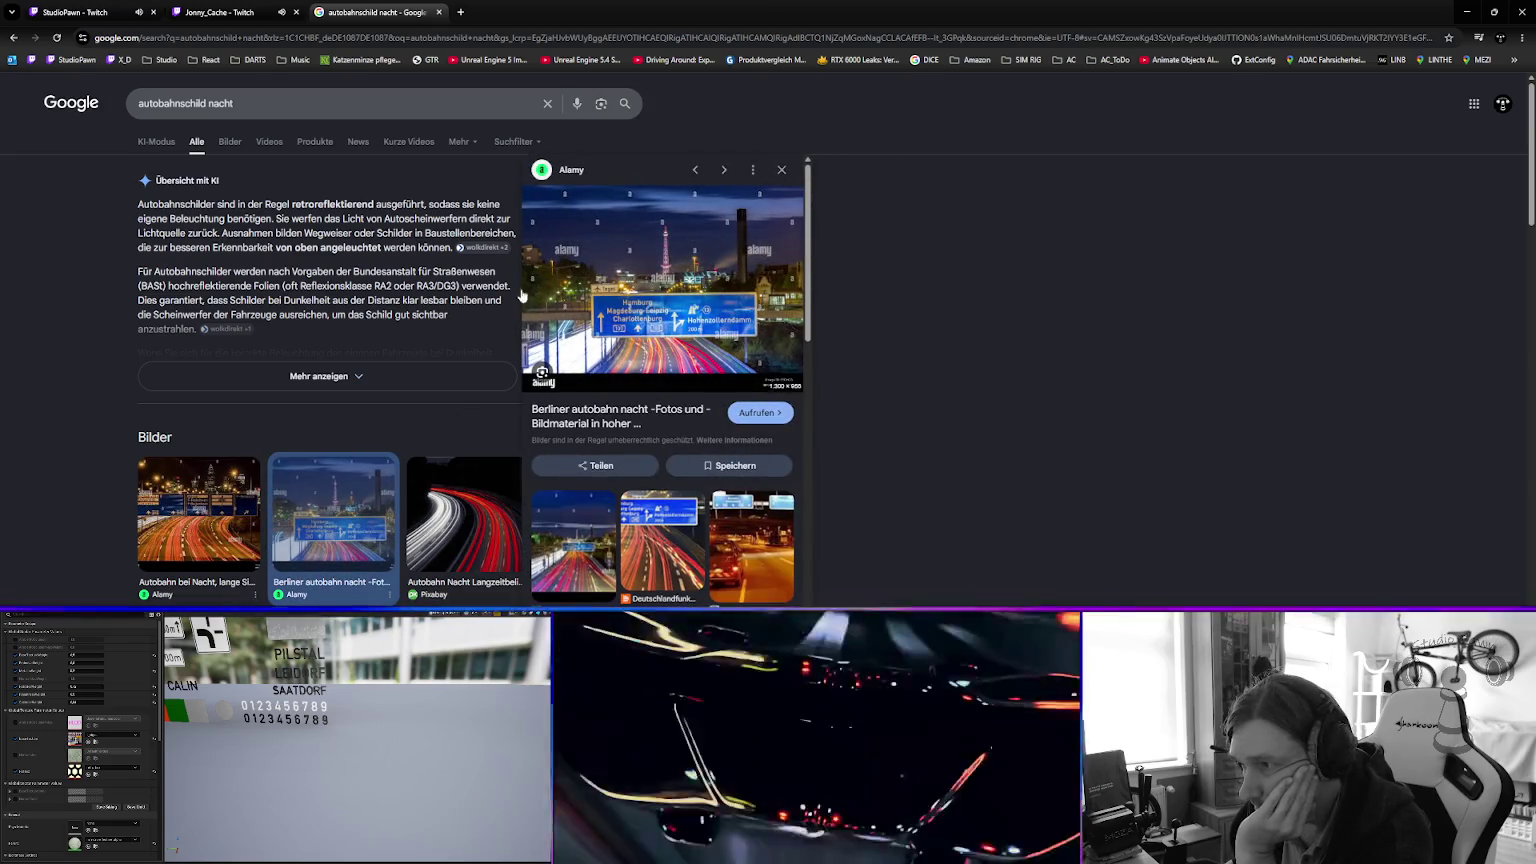
click(230, 141)
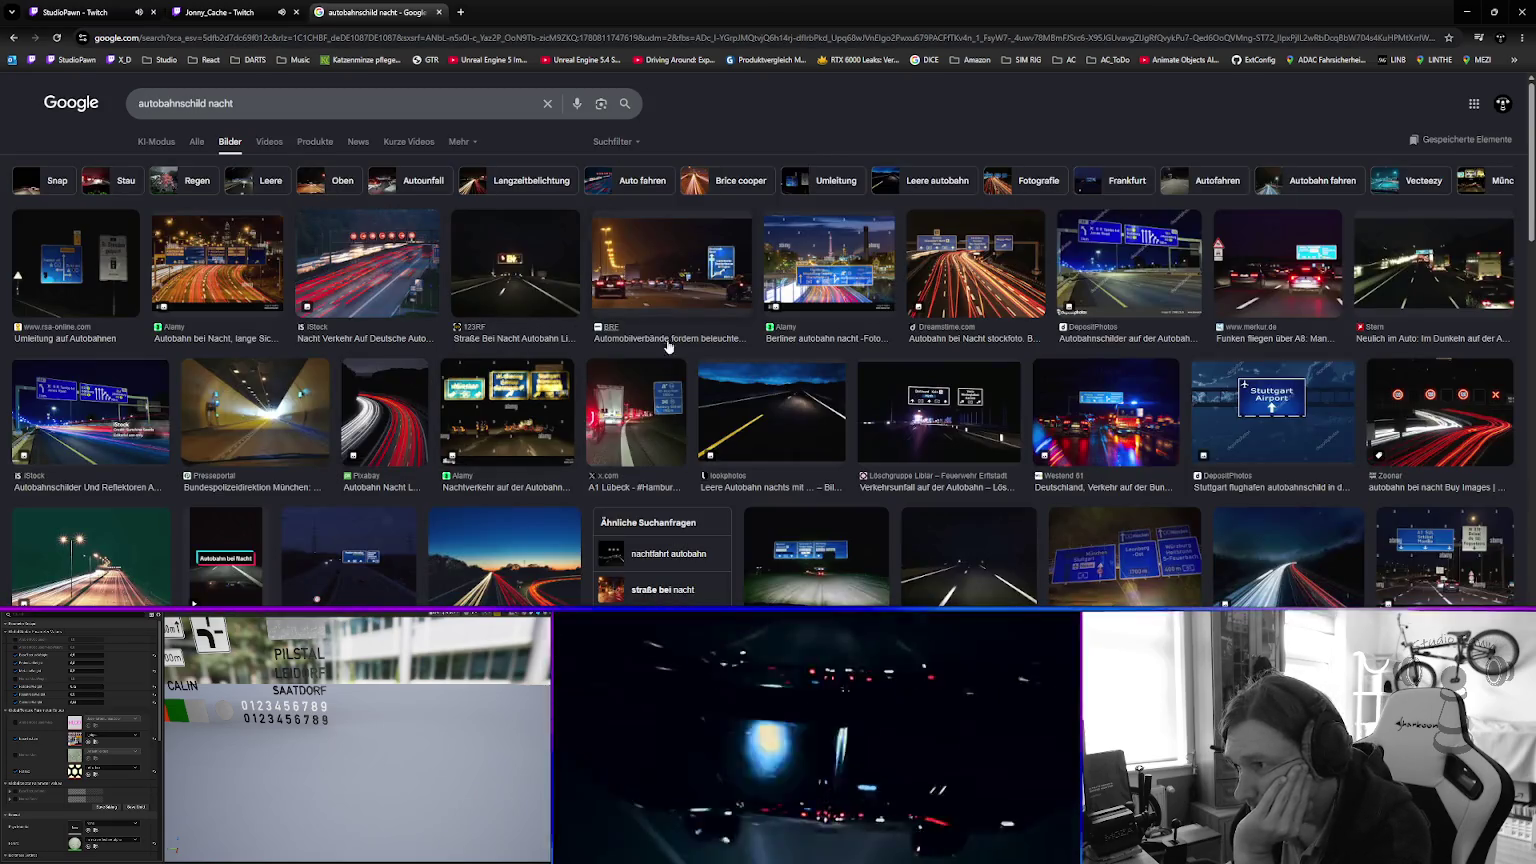
click(708, 268)
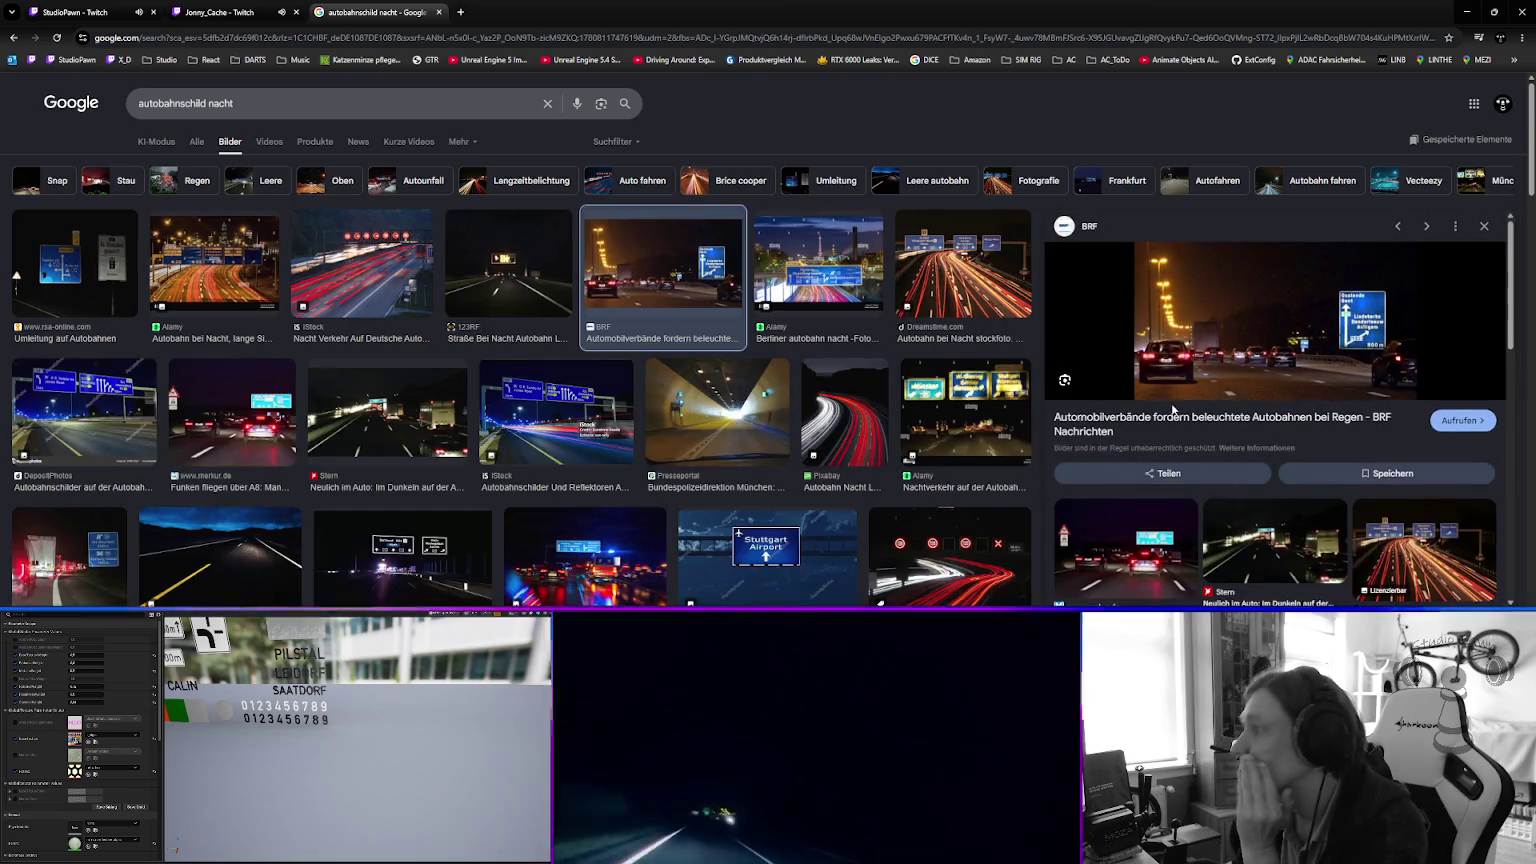
click(571, 418)
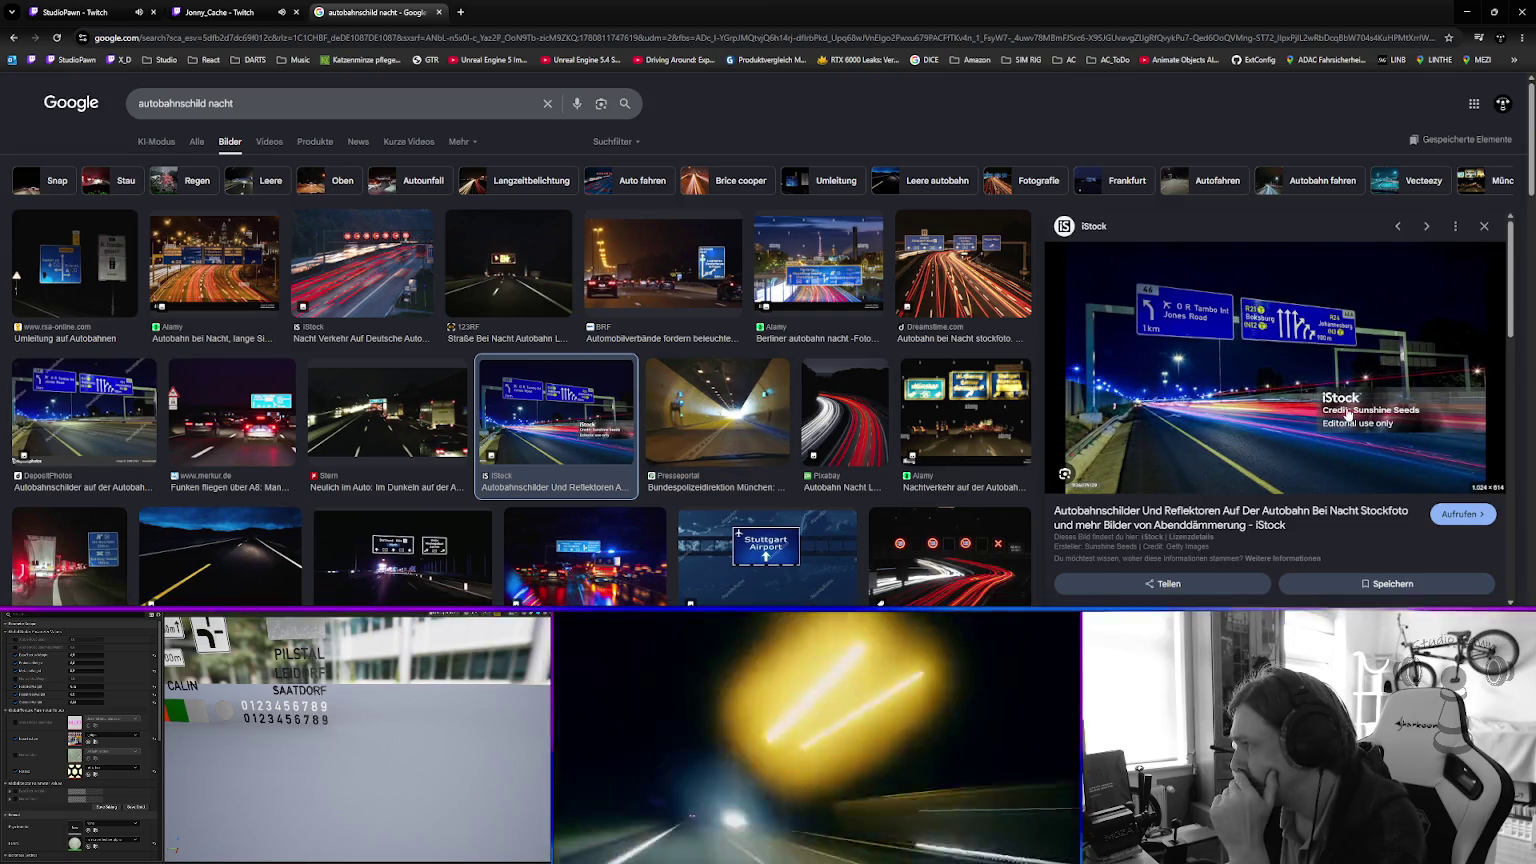
right_click(1282, 336)
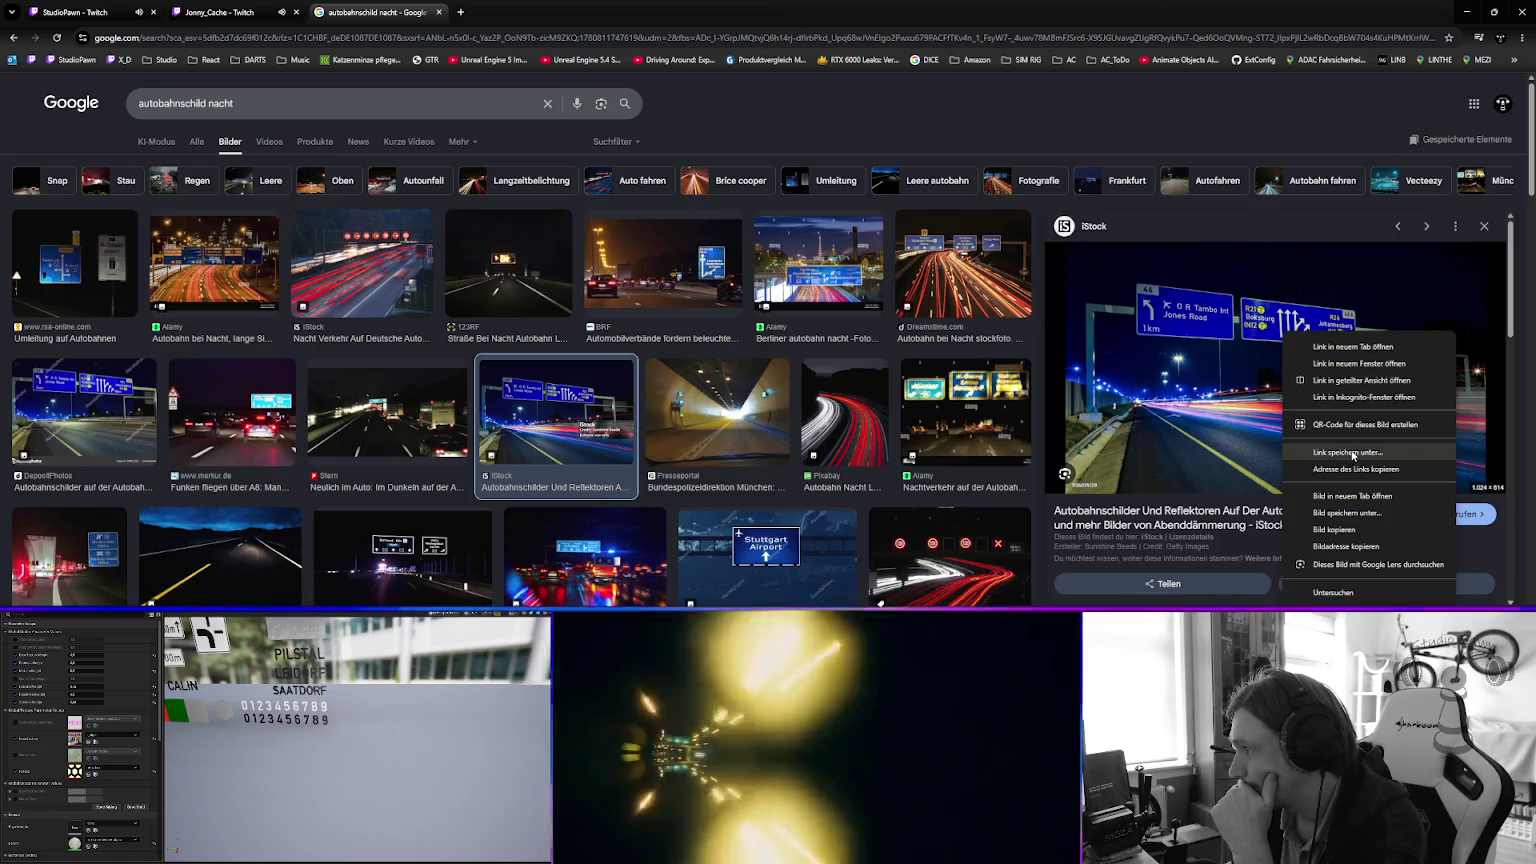
click(1345, 497)
click(569, 19)
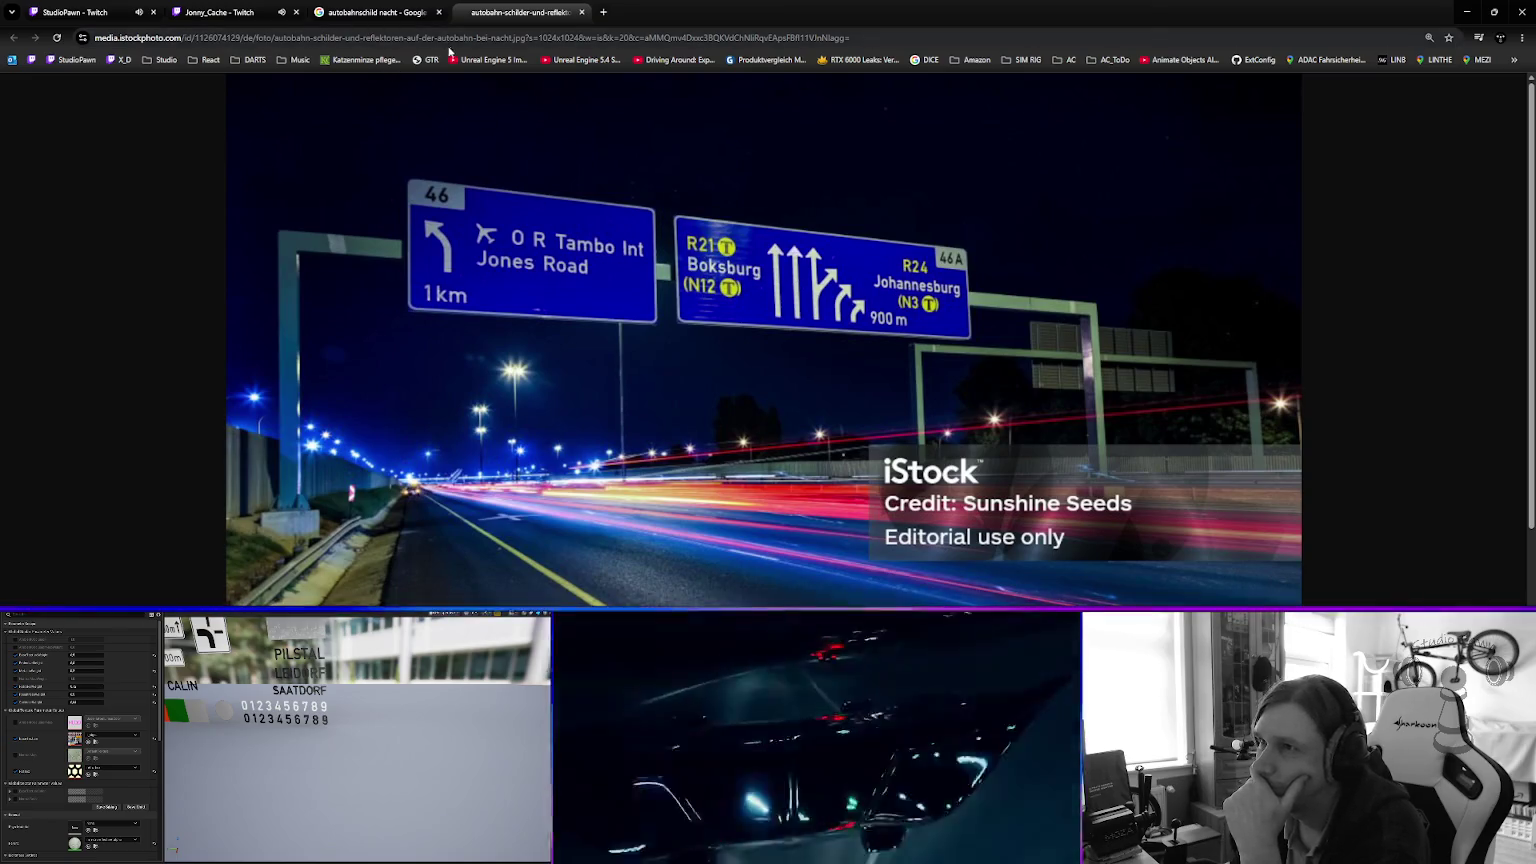
Close the iStock overhead-signs photo tab to get back to the 'autobahnschild nacht' image results.
click(581, 12)
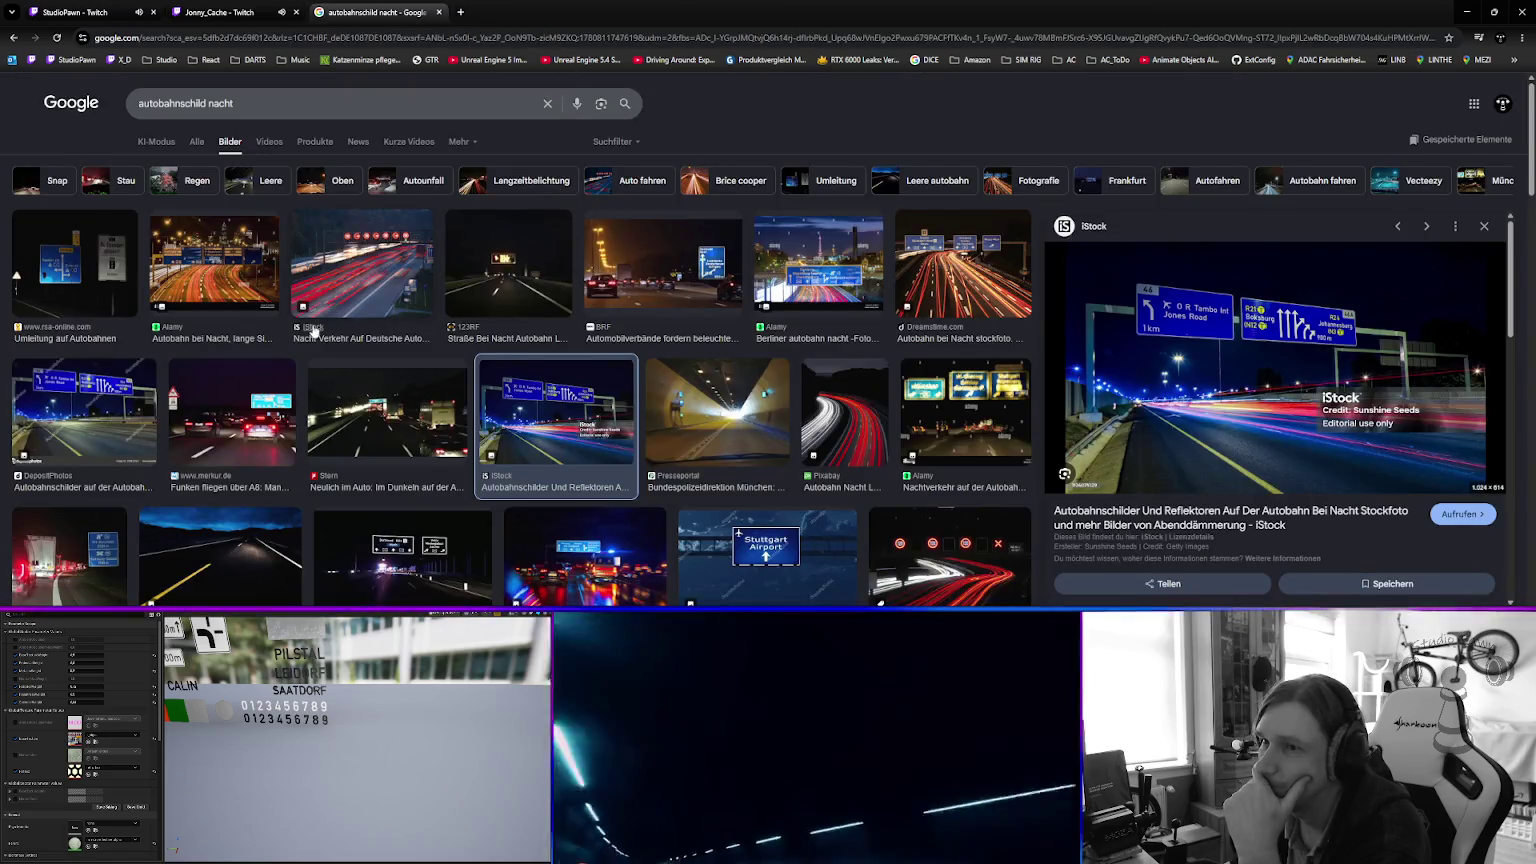
Open the Kamen Web winter night autobahn photo in a new tab.
scroll(300, 330, down, 2)
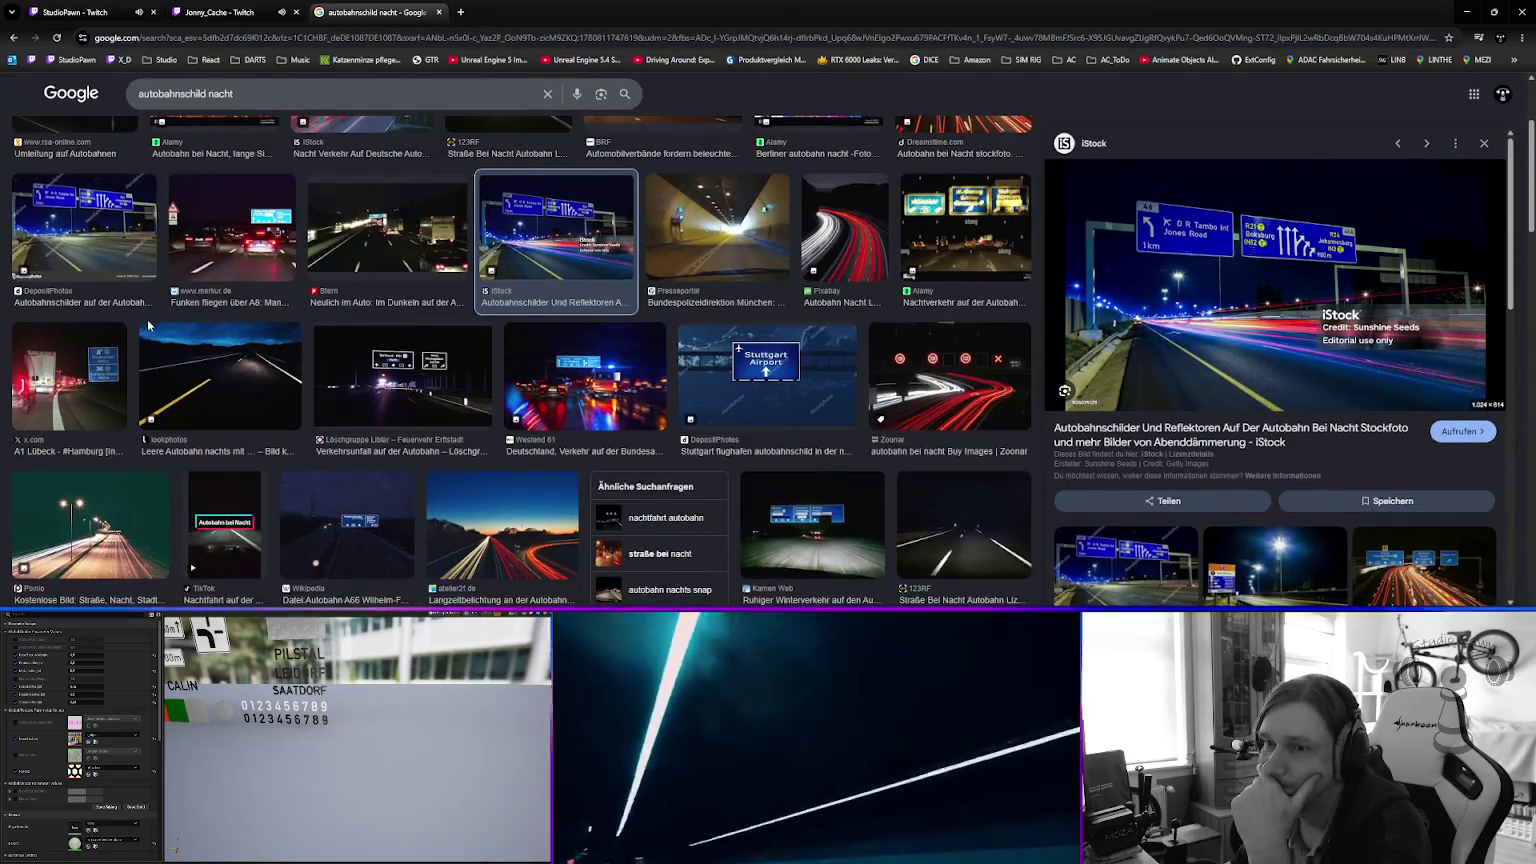
scroll(163, 320, down, 1)
click(100, 330)
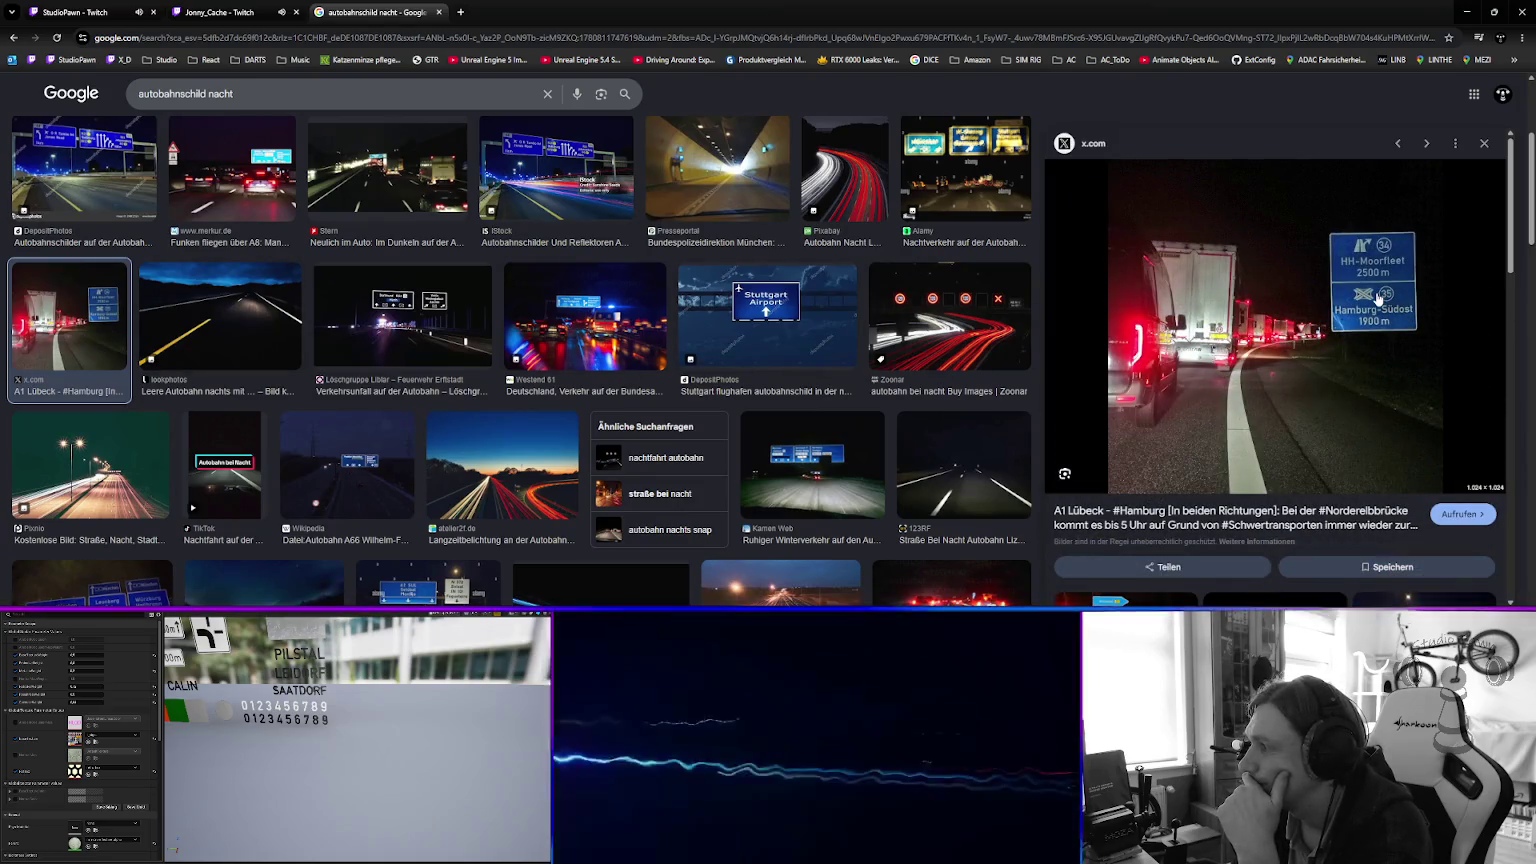
right_click(790, 462)
click(790, 462)
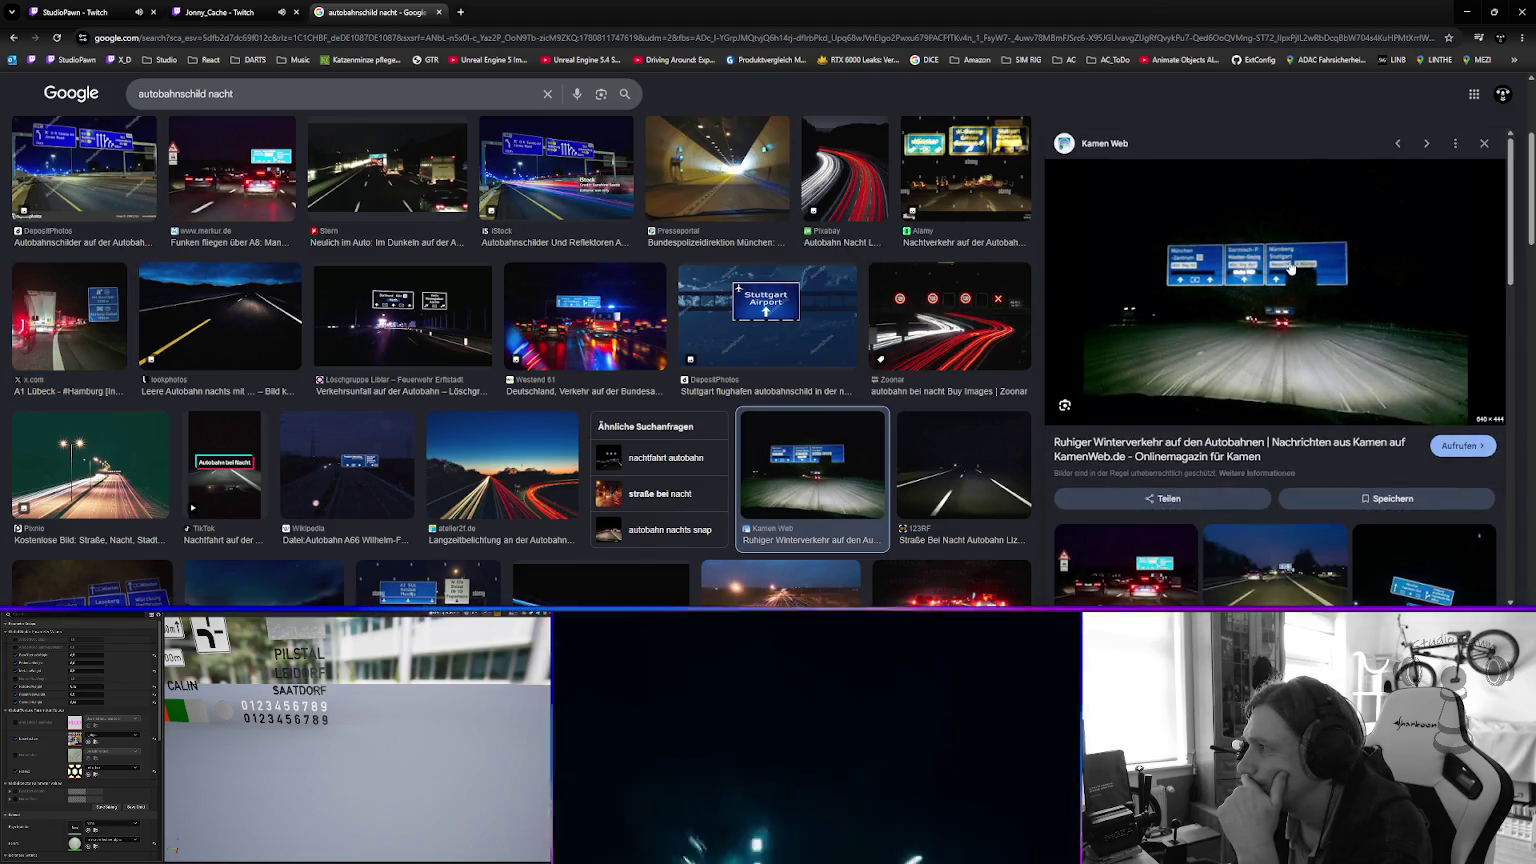
right_click(1312, 318)
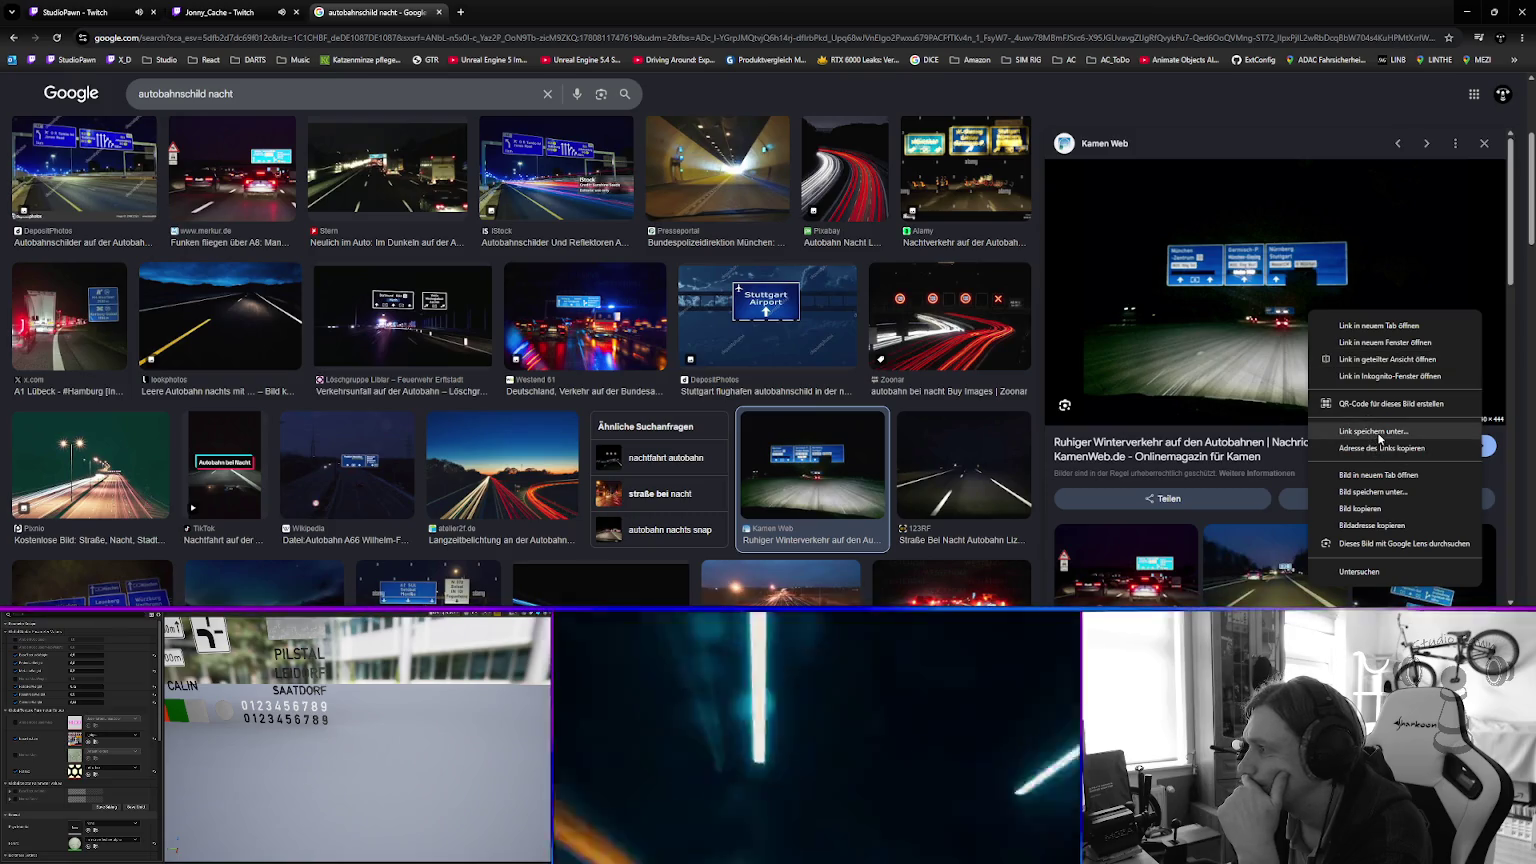
click(1379, 475)
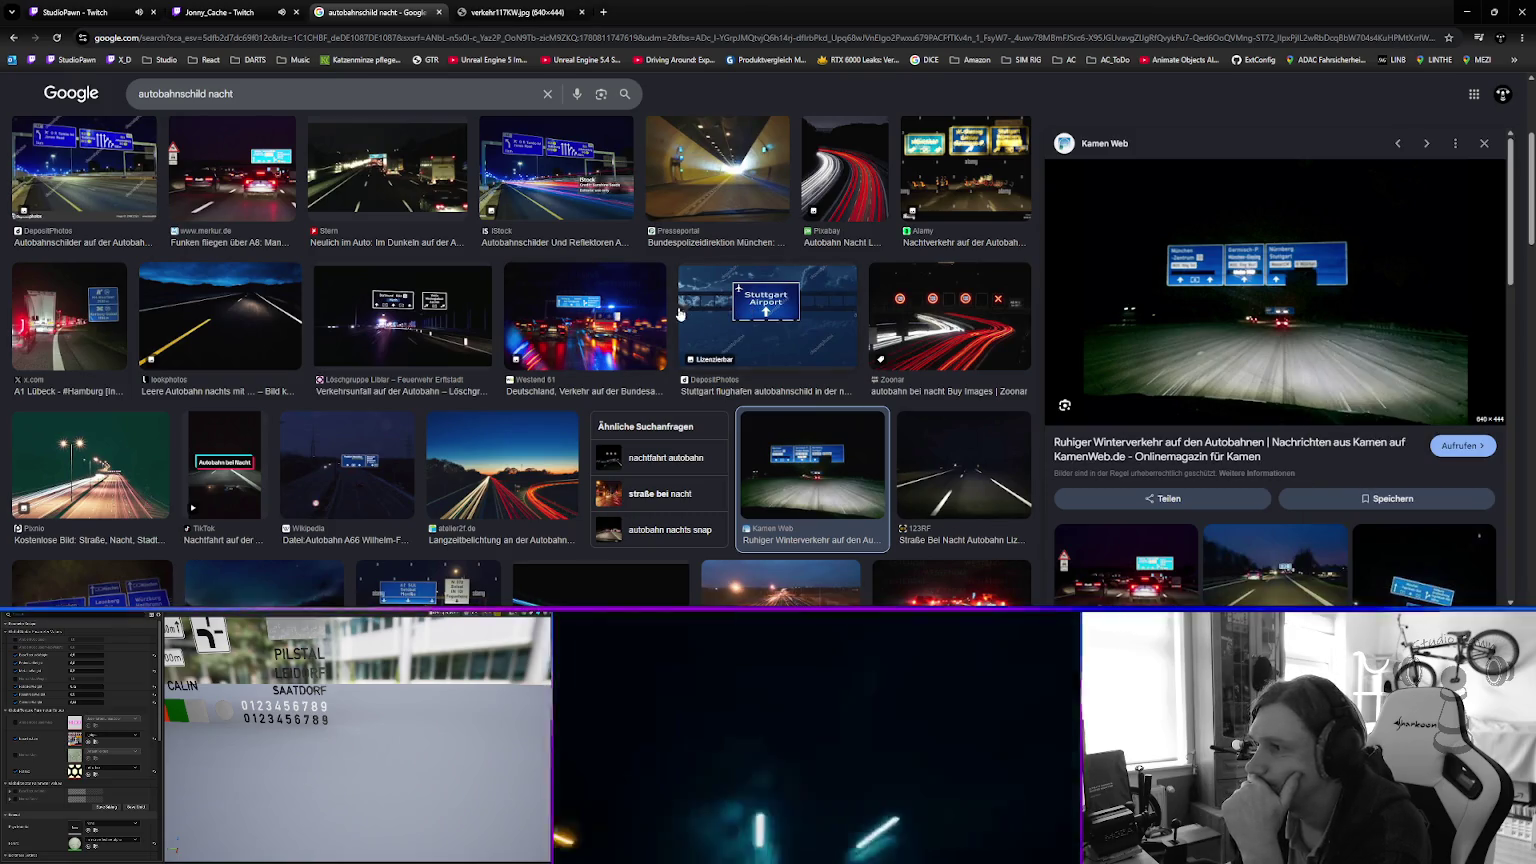
Open the Westend 61 and A1 Lübeck photos in new tabs, then close the search results.
click(575, 316)
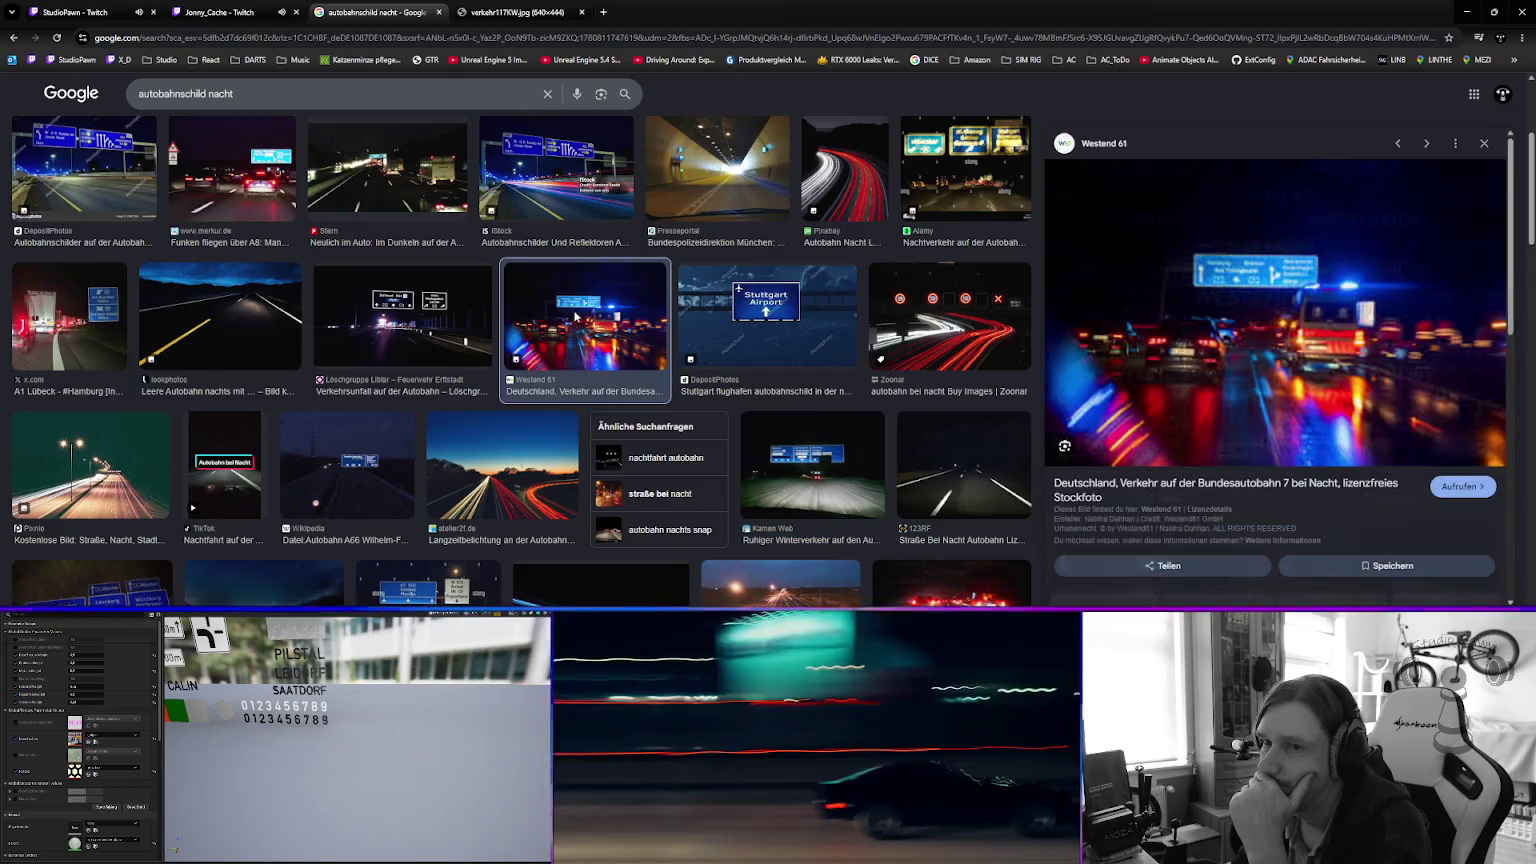
right_click(1286, 290)
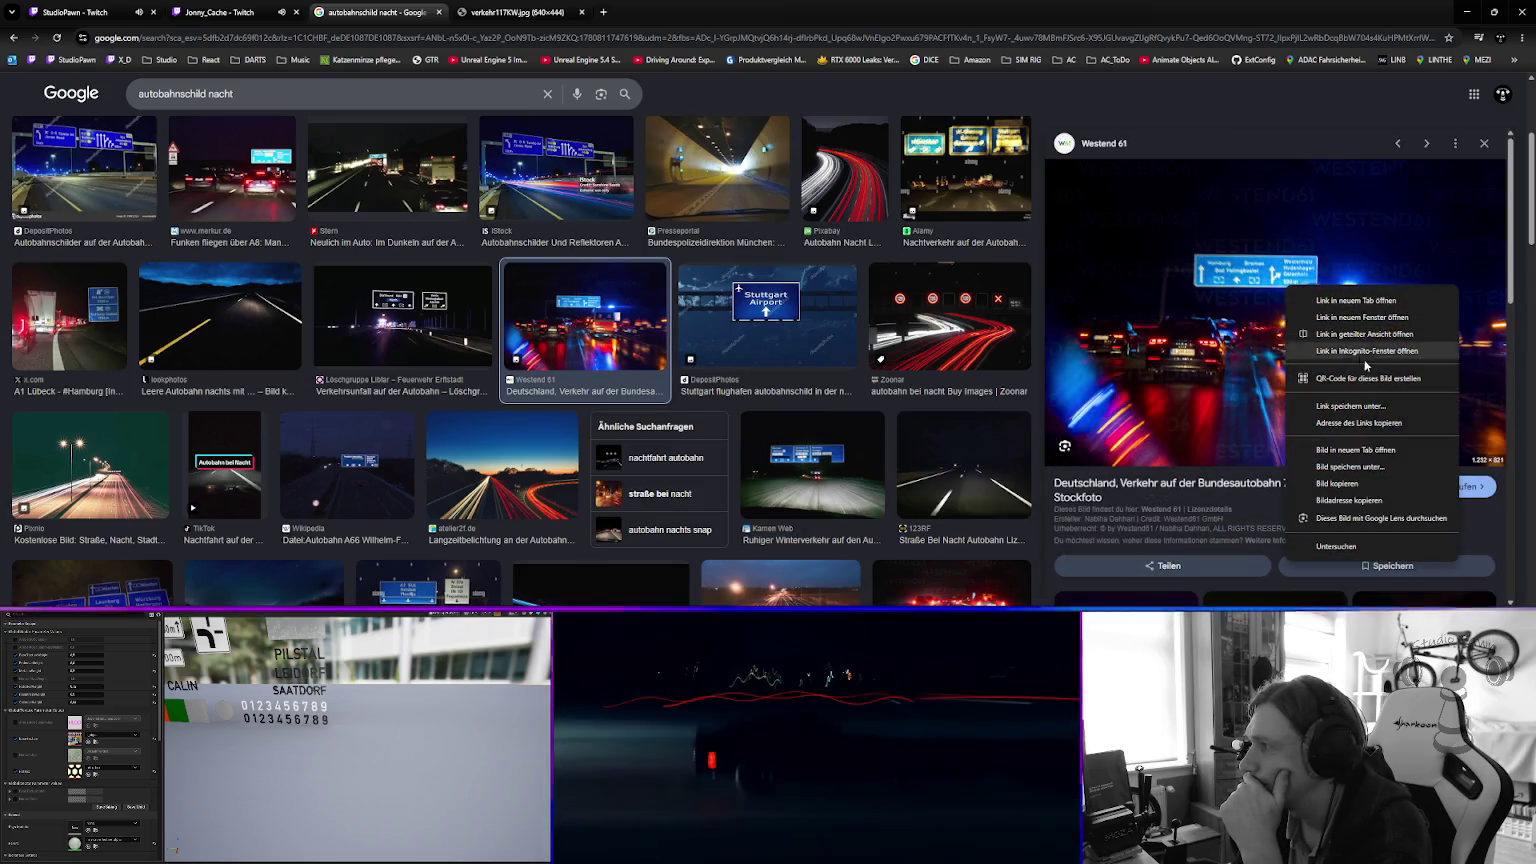
click(1356, 450)
click(80, 303)
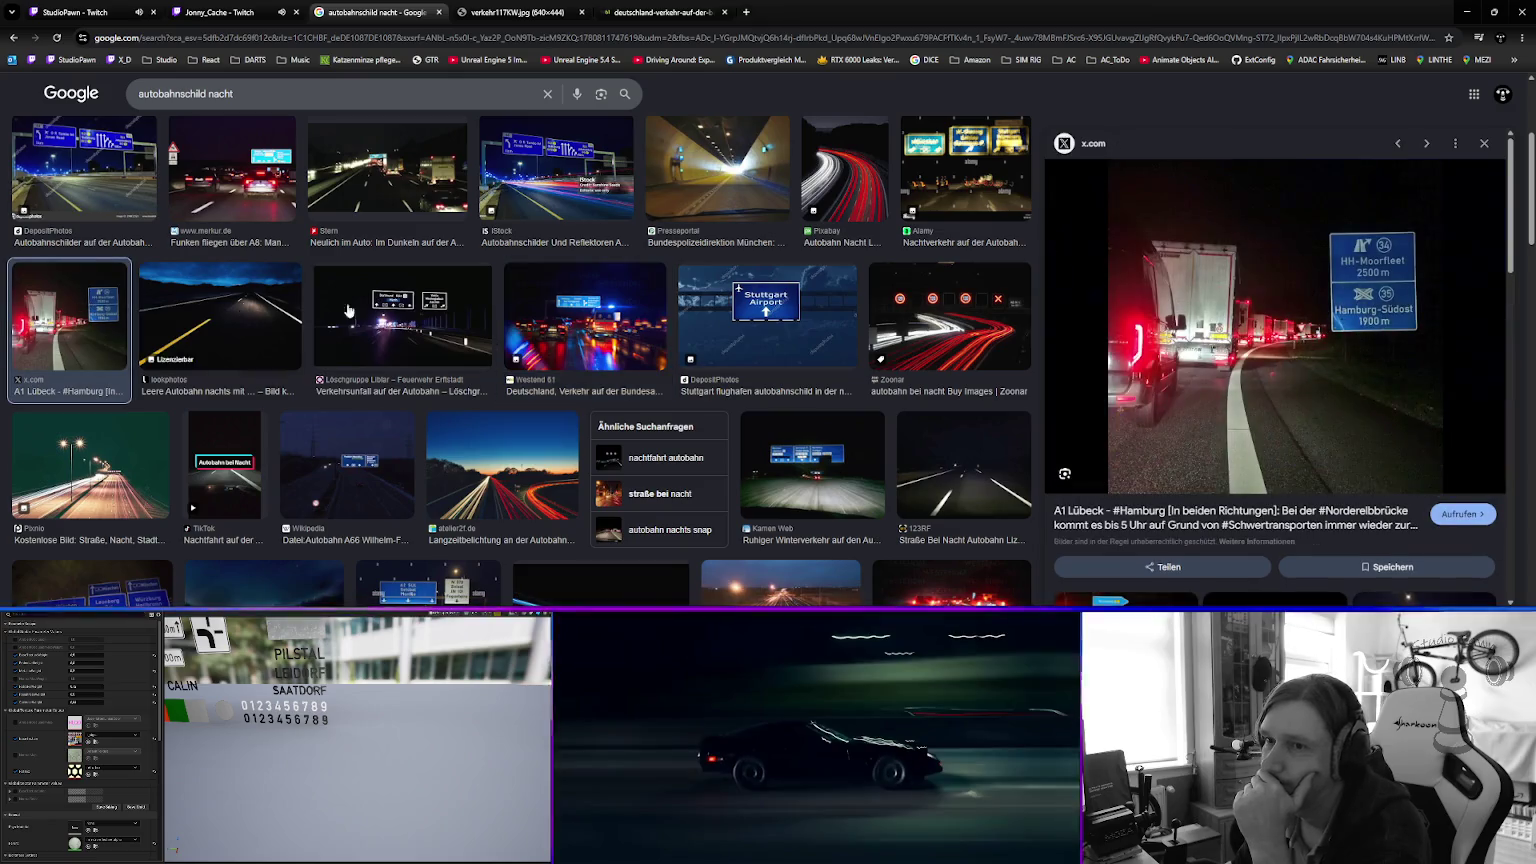
right_click(1238, 295)
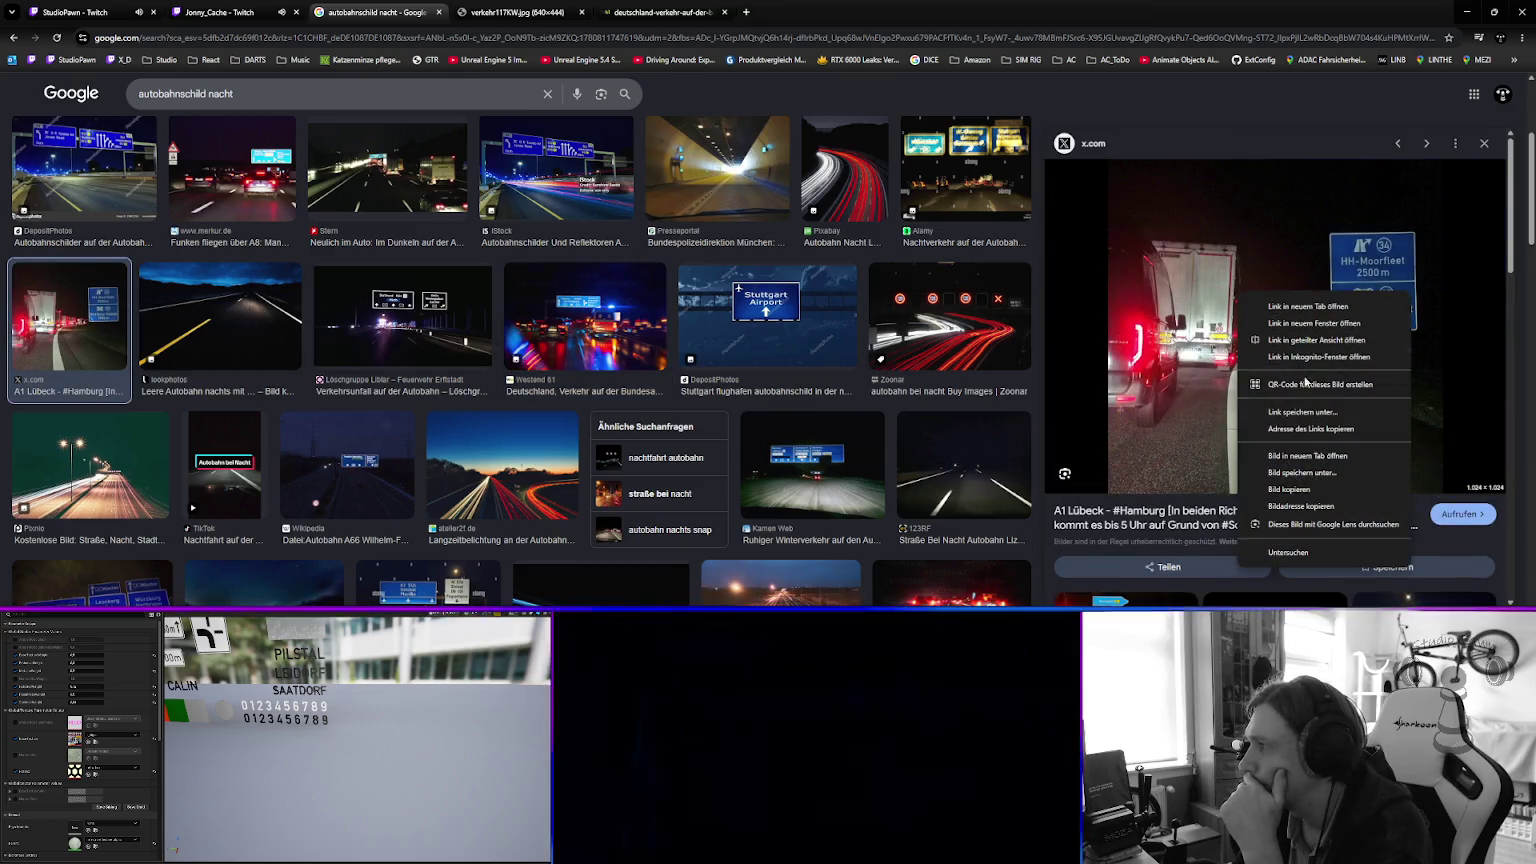
click(1303, 456)
click(438, 12)
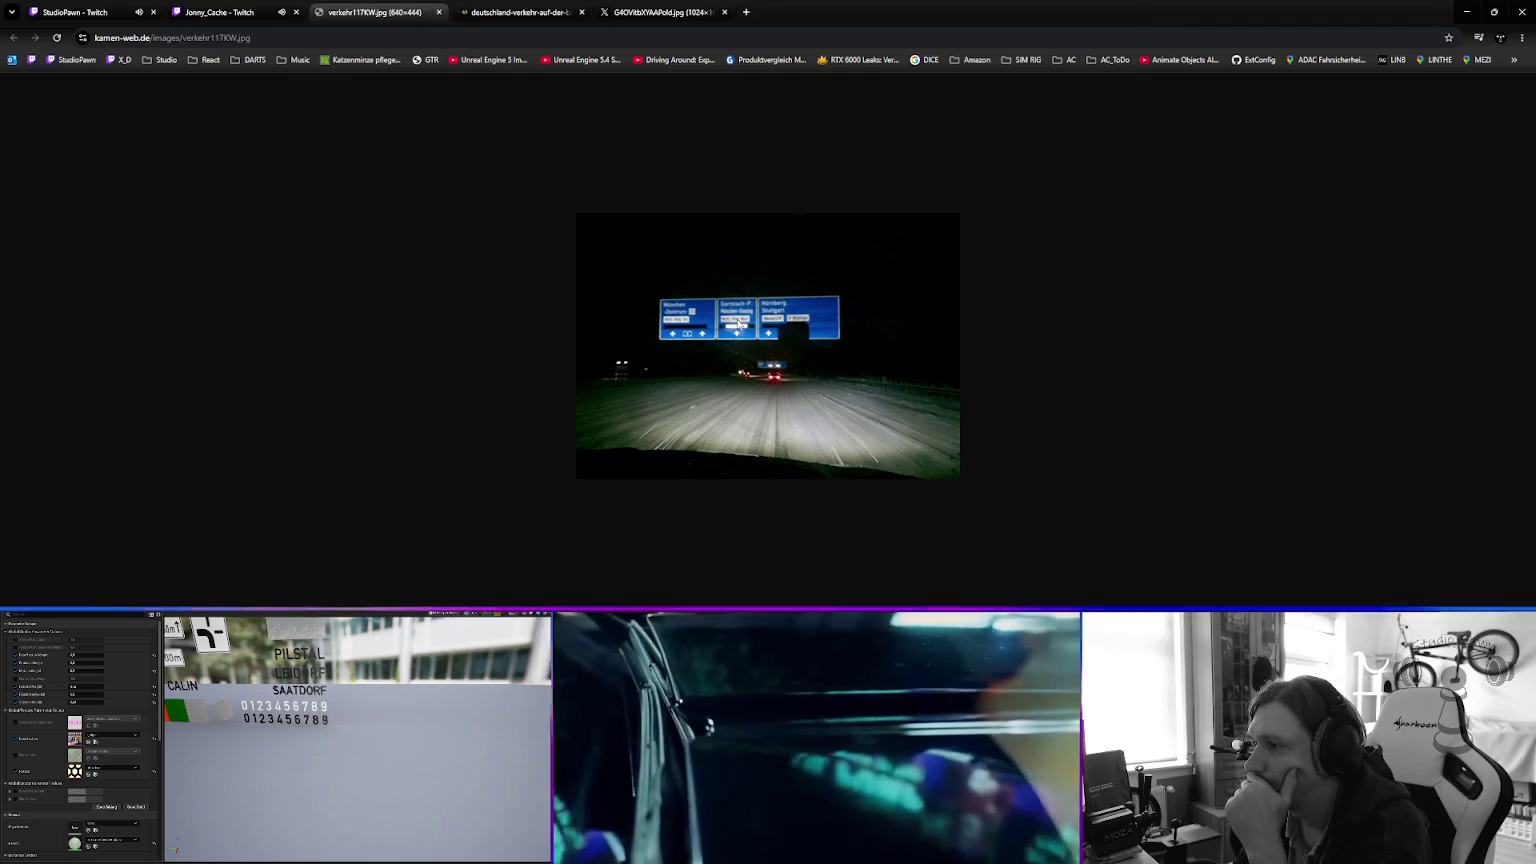
Look through the Westend 61 and A1 Lübeck night autobahn image tabs.
click(510, 12)
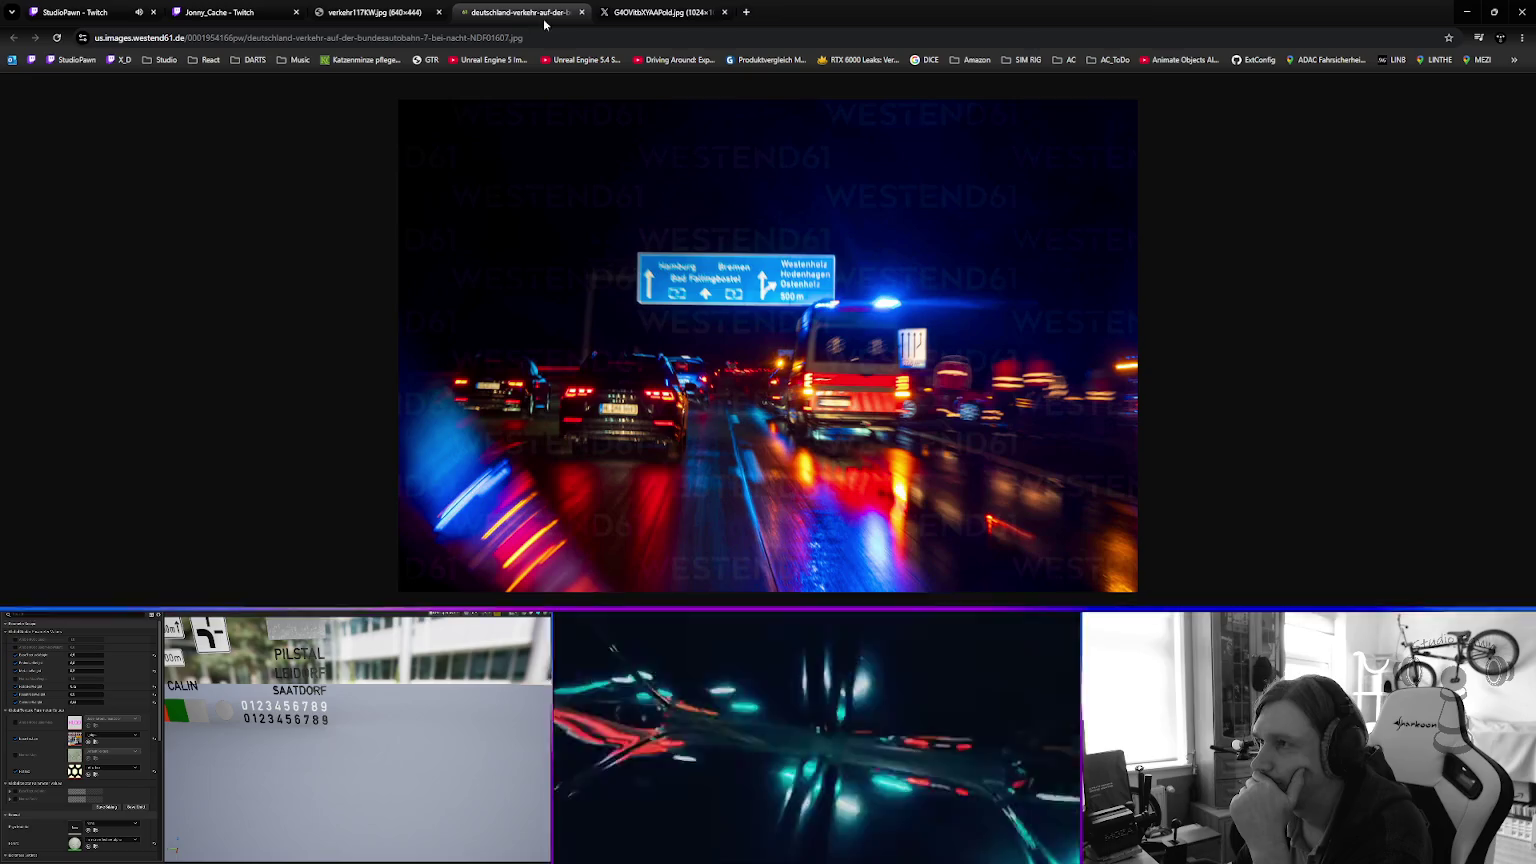
click(659, 16)
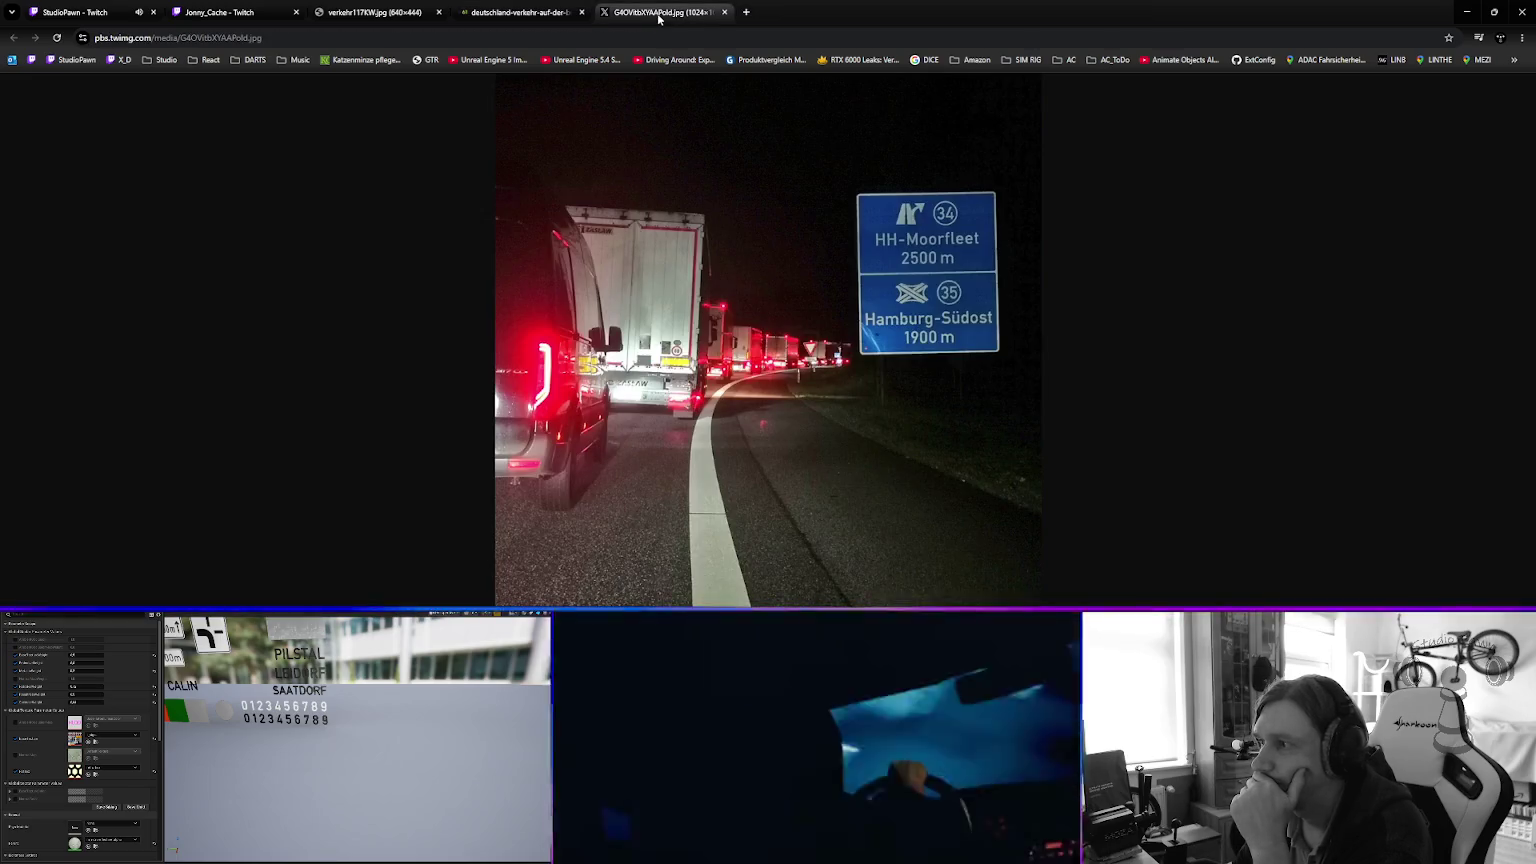
click(533, 15)
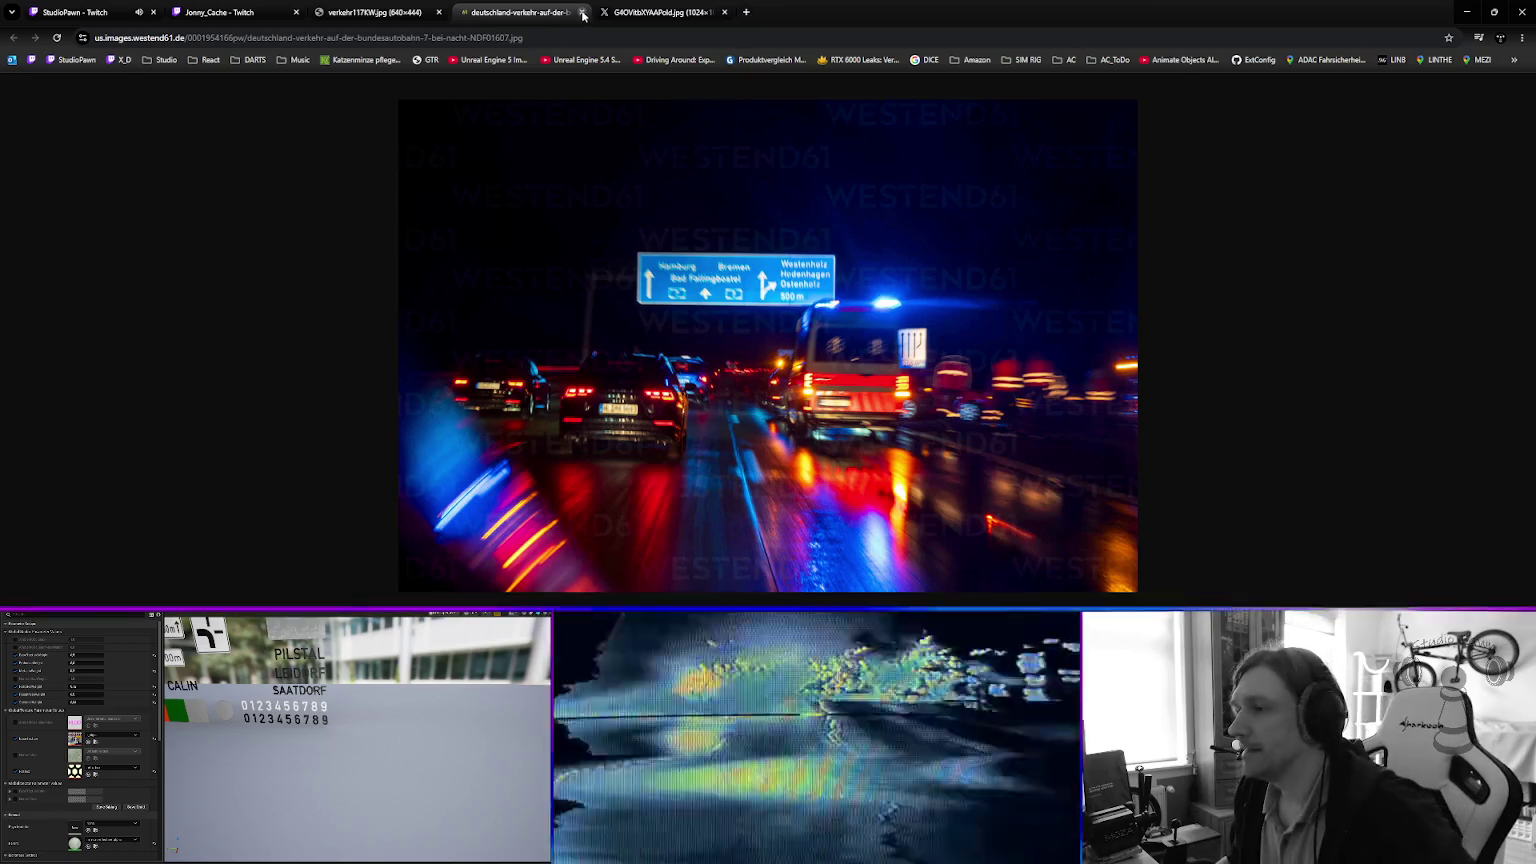
Close the A1 Lübeck, Kamen Web and Westend 61 tabs and minimize Chrome.
click(724, 12)
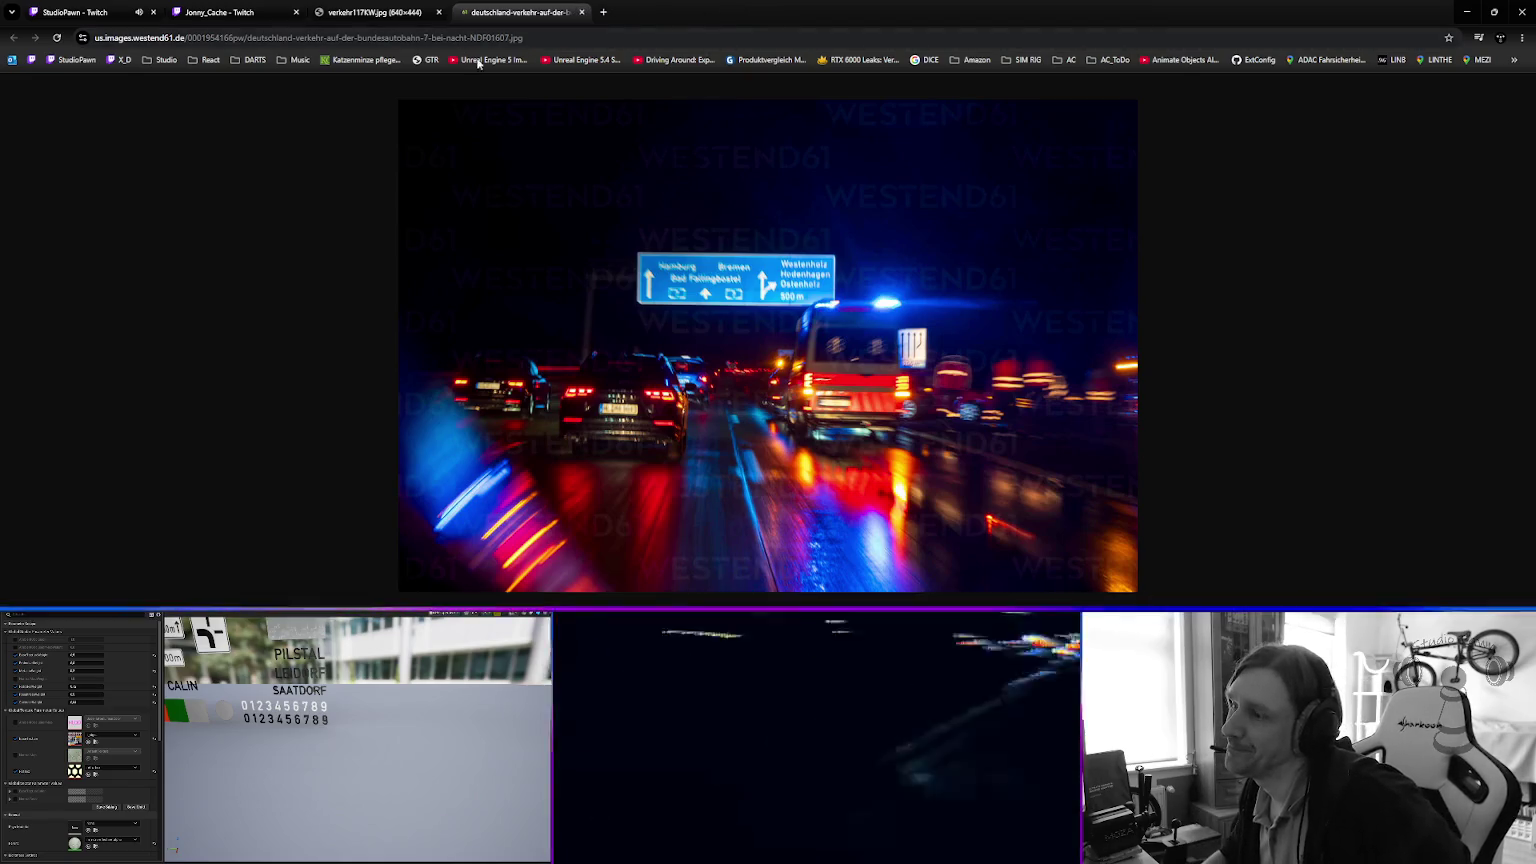
click(438, 12)
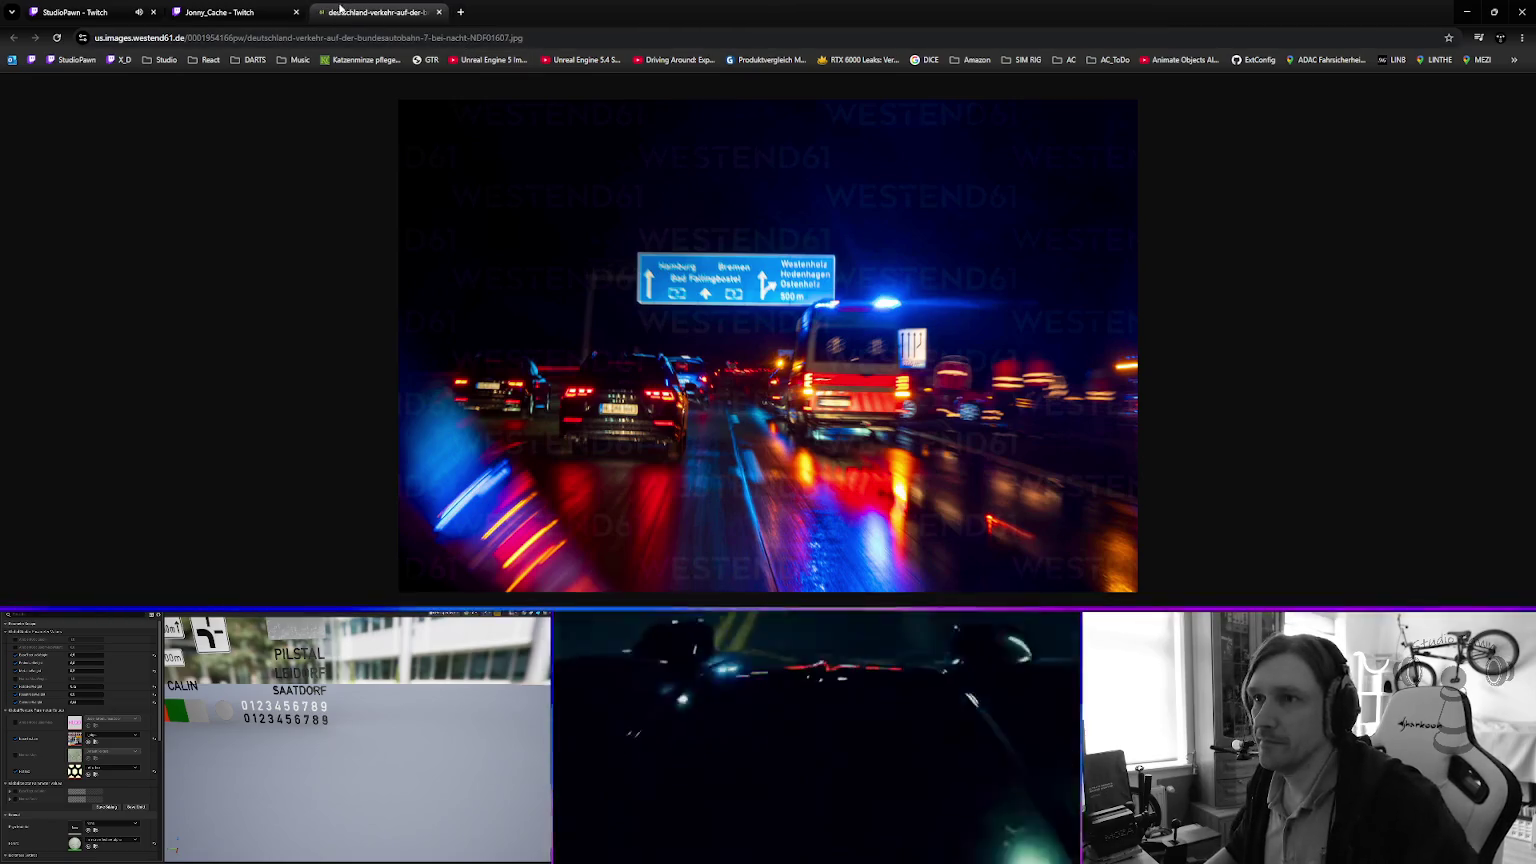
click(438, 12)
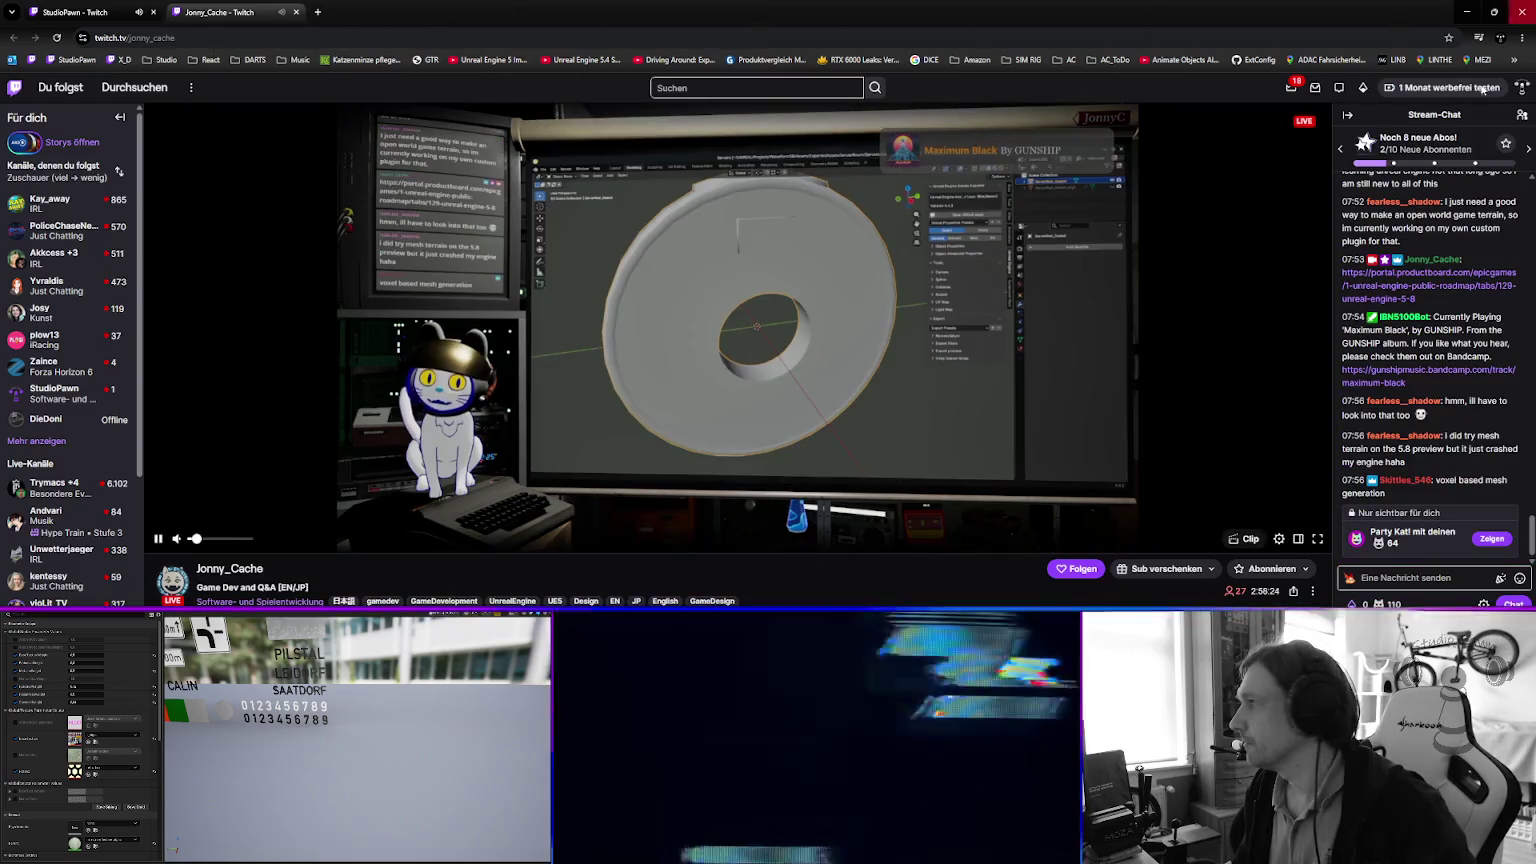
click(1467, 14)
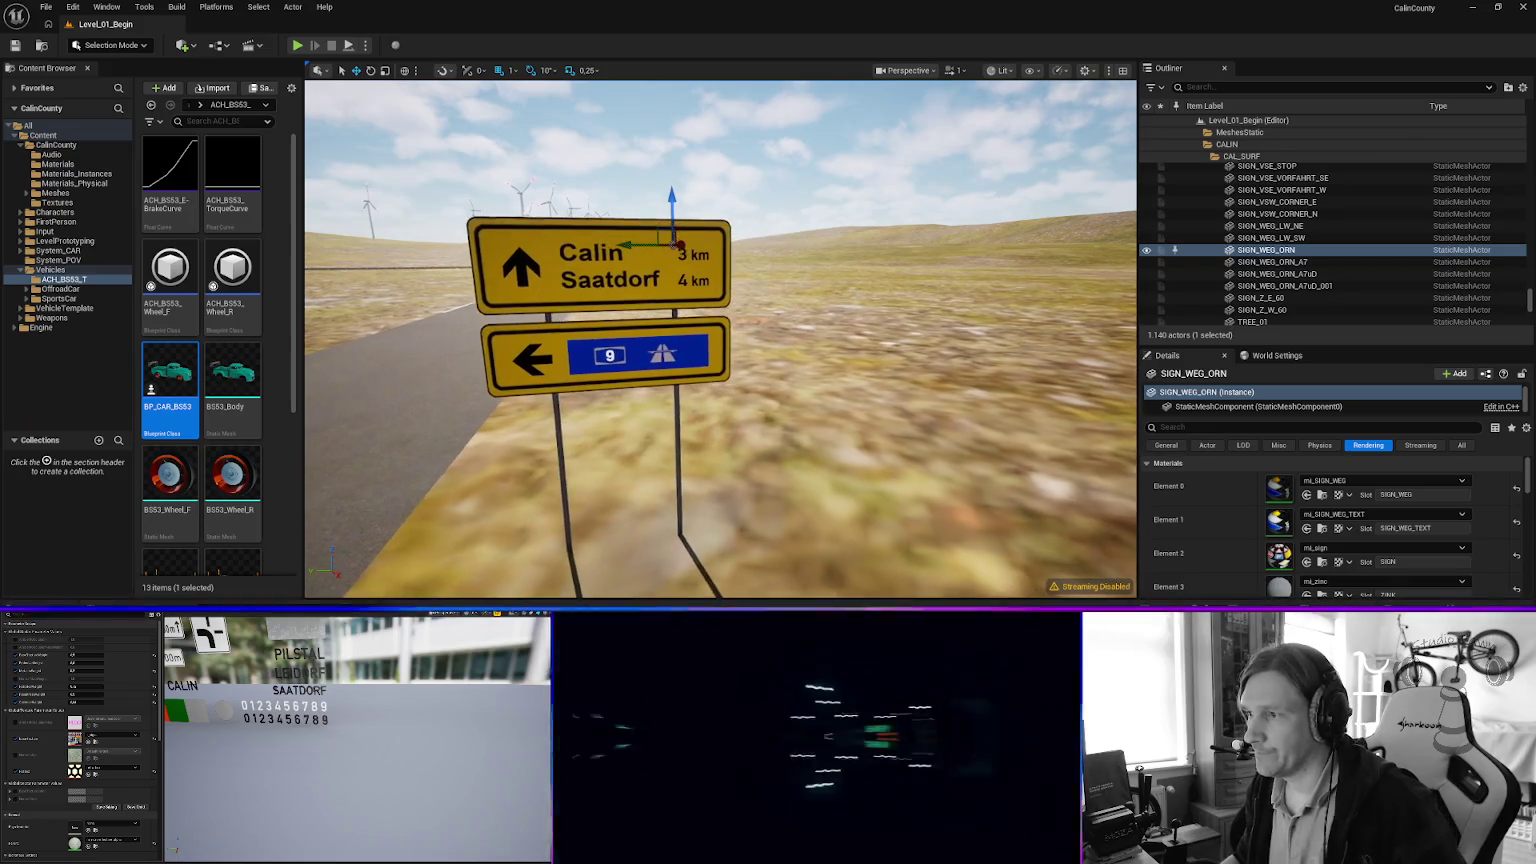
Frame the SIGN_WEG_ORN road sign, then start Play-In-Editor on Level_01_Begin with Alt+P.
mouse_move(720, 340)
mouse_down()
mouse_move(760, 338)
mouse_move(700, 345)
mouse_move(690, 330)
mouse_move(700, 390)
mouse_move(665, 410)
mouse_up()
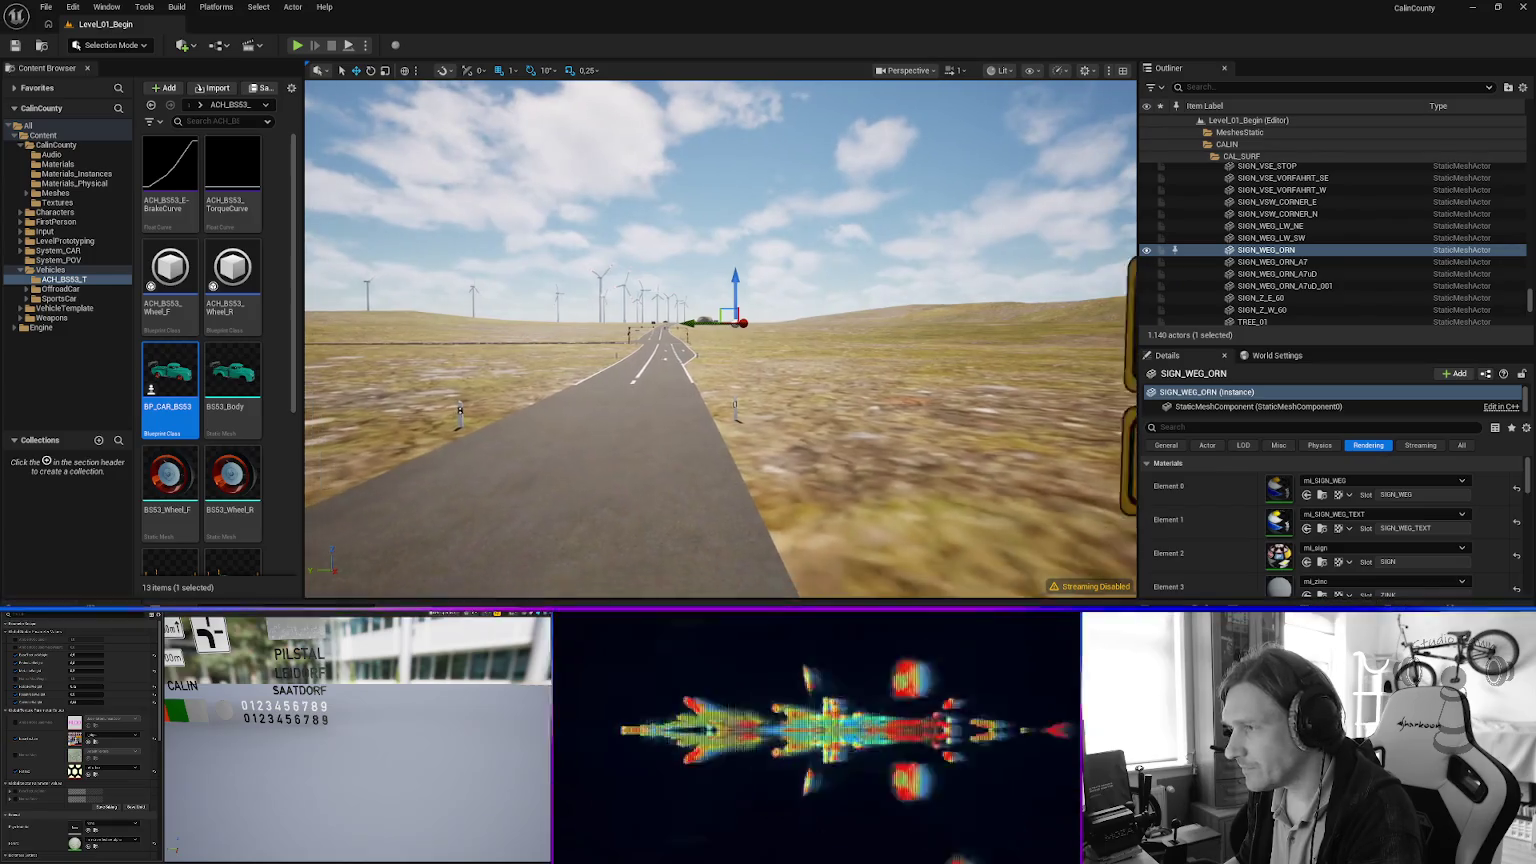
key(f)
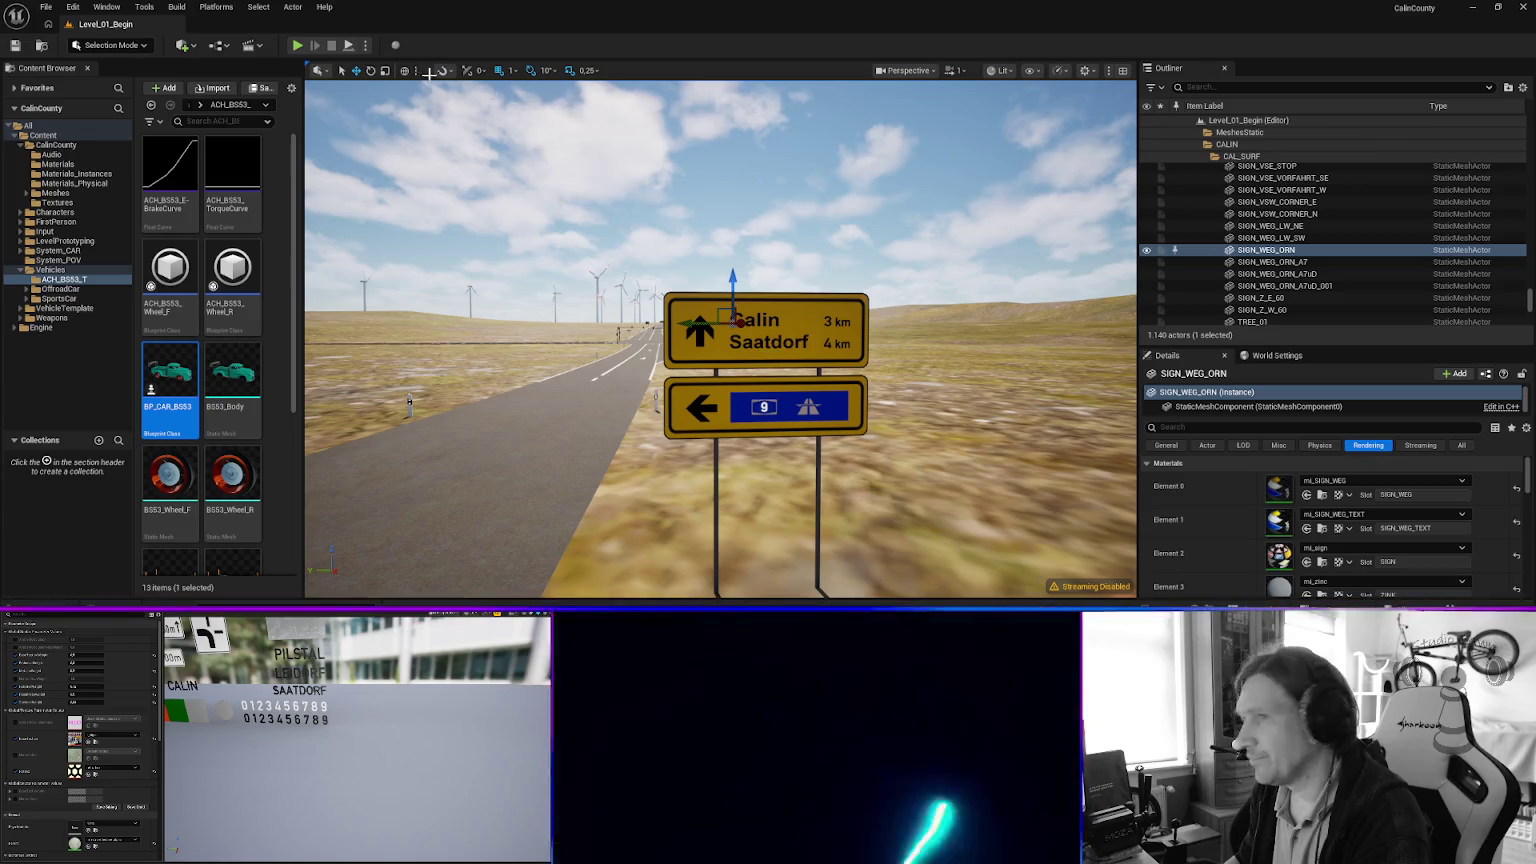
key(alt+p)
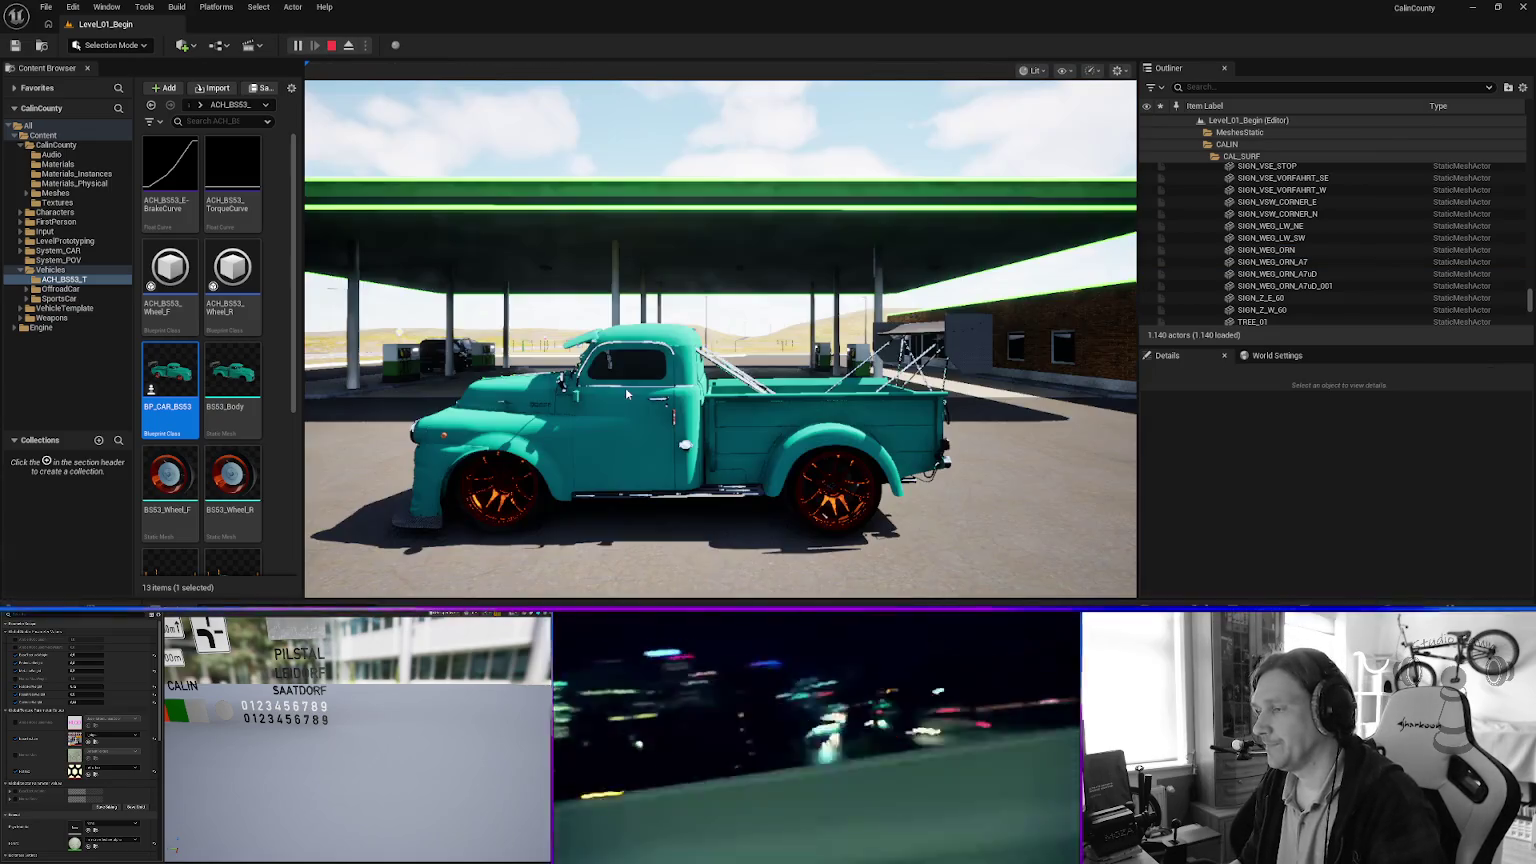
Take control of the game view and drive the teal pickup forward toward the town buildings.
click(640, 410)
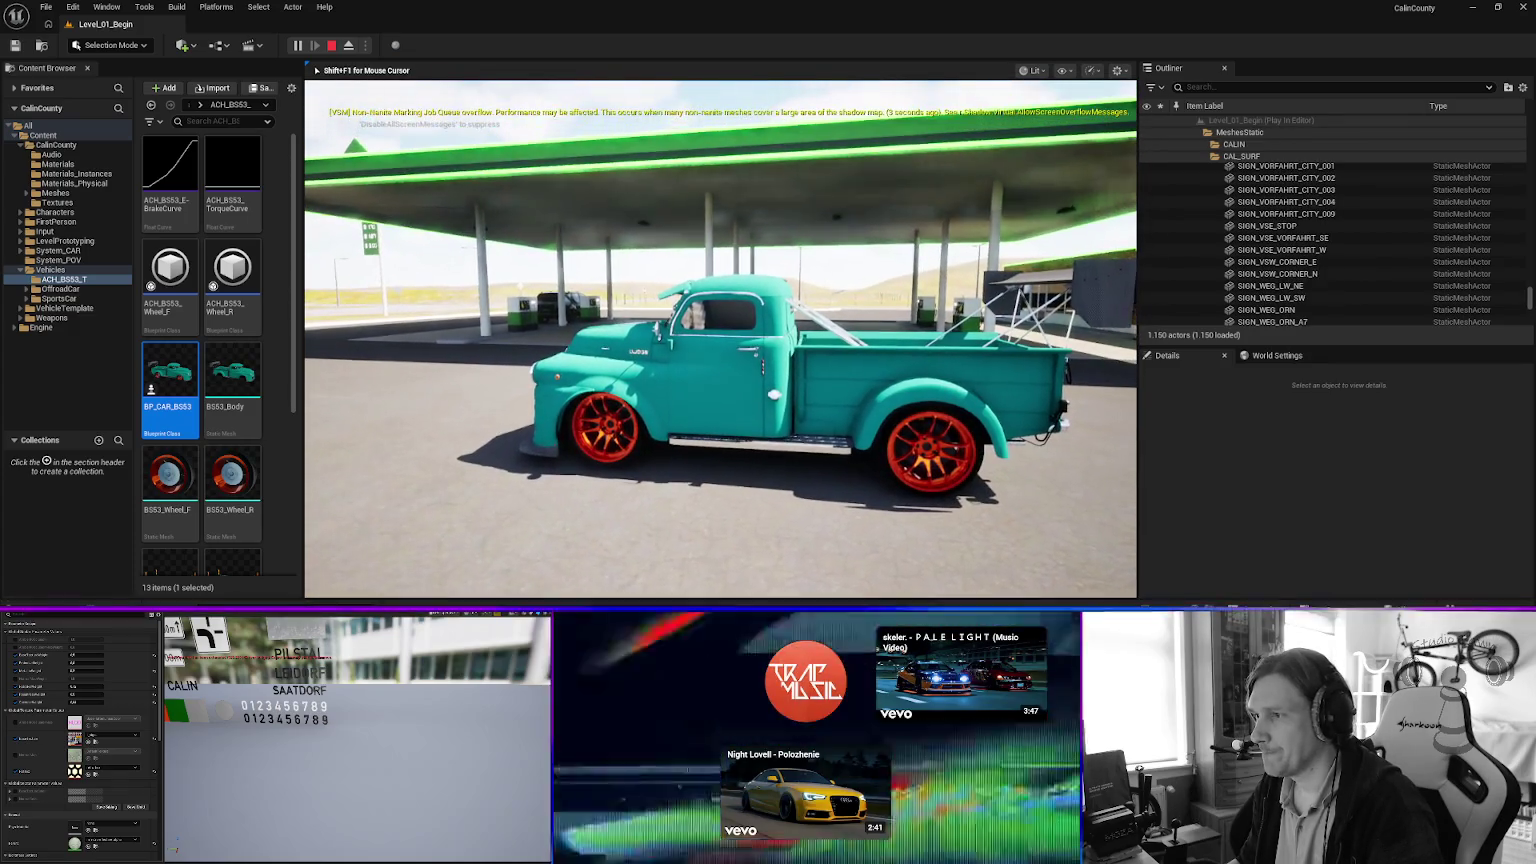
key(w)
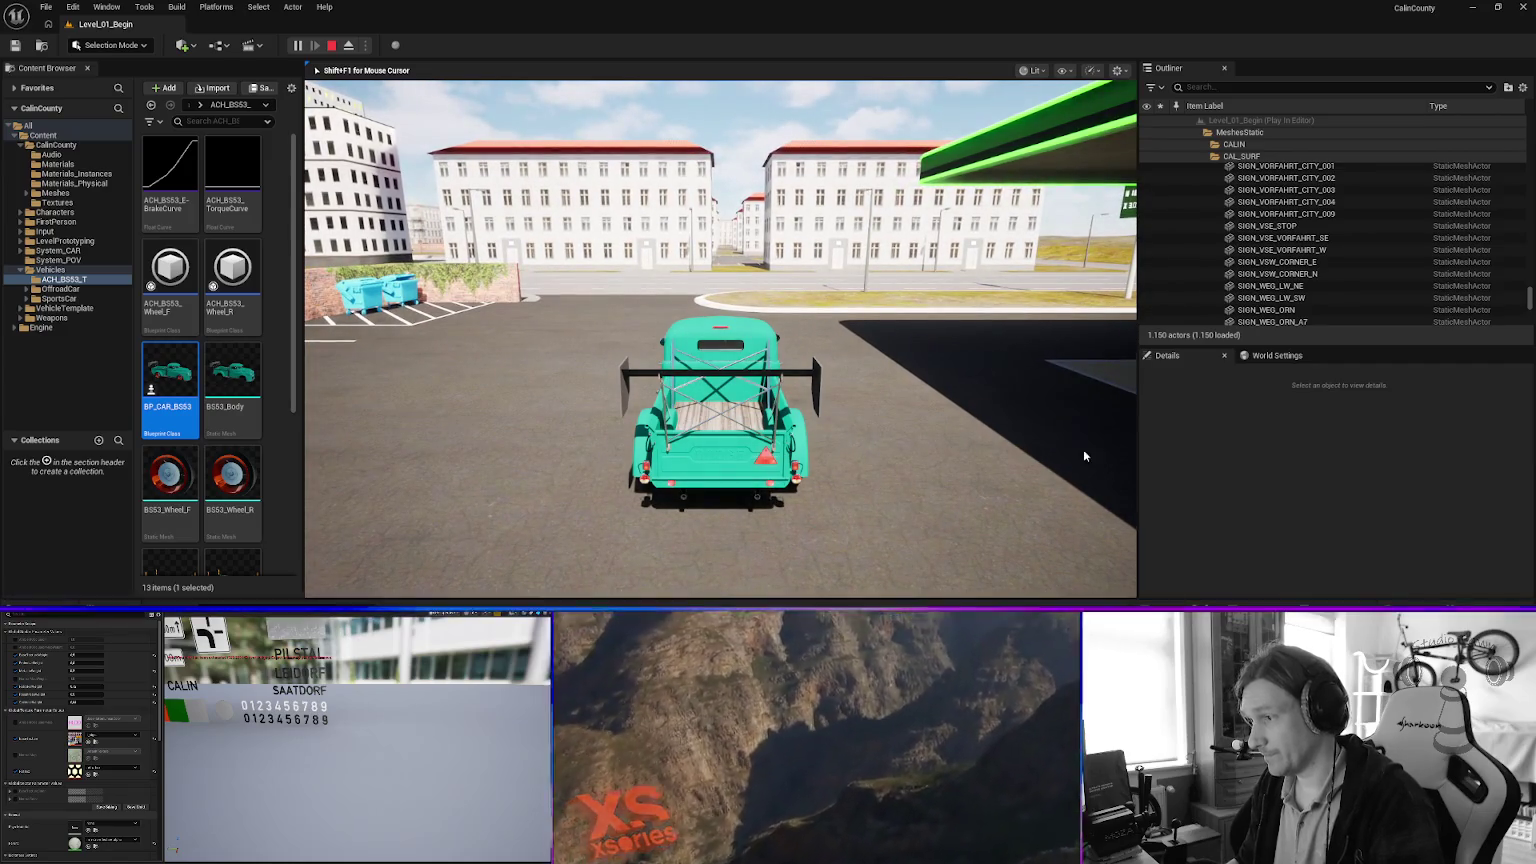
End the play session and fly the editor camera back to the pickup at the petrol station.
key(Escape)
mouse_move(637, 358)
mouse_down()
mouse_move(990, 369)
mouse_move(990, 315)
mouse_up()
drag(507, 316, 507, 316)
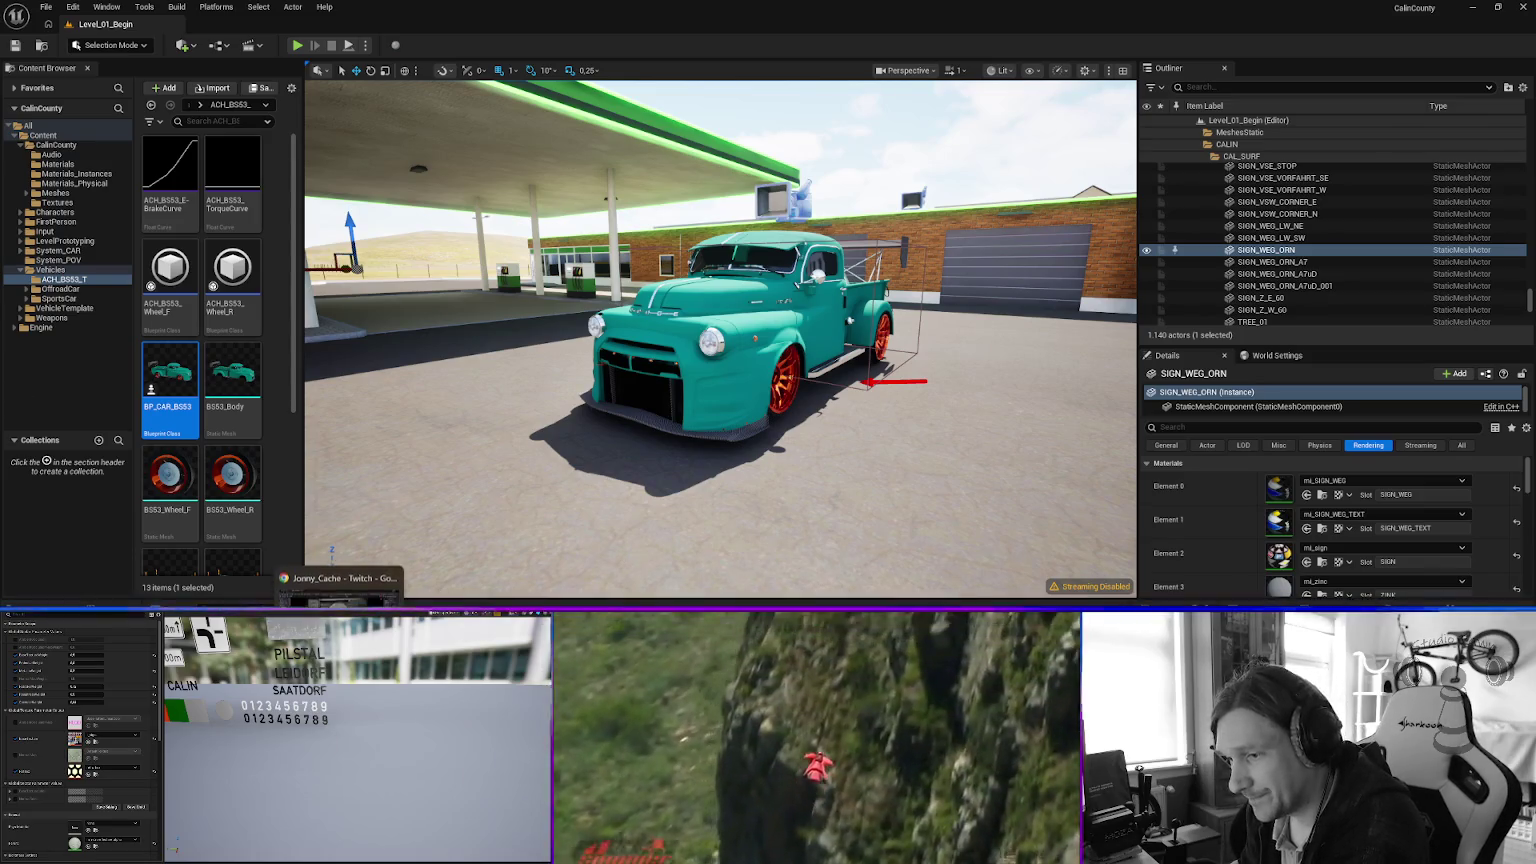
Reopen DODGE_v0.88 (UE5).blend from the Blender taskbar icon's recent files.
right_click(840, 612)
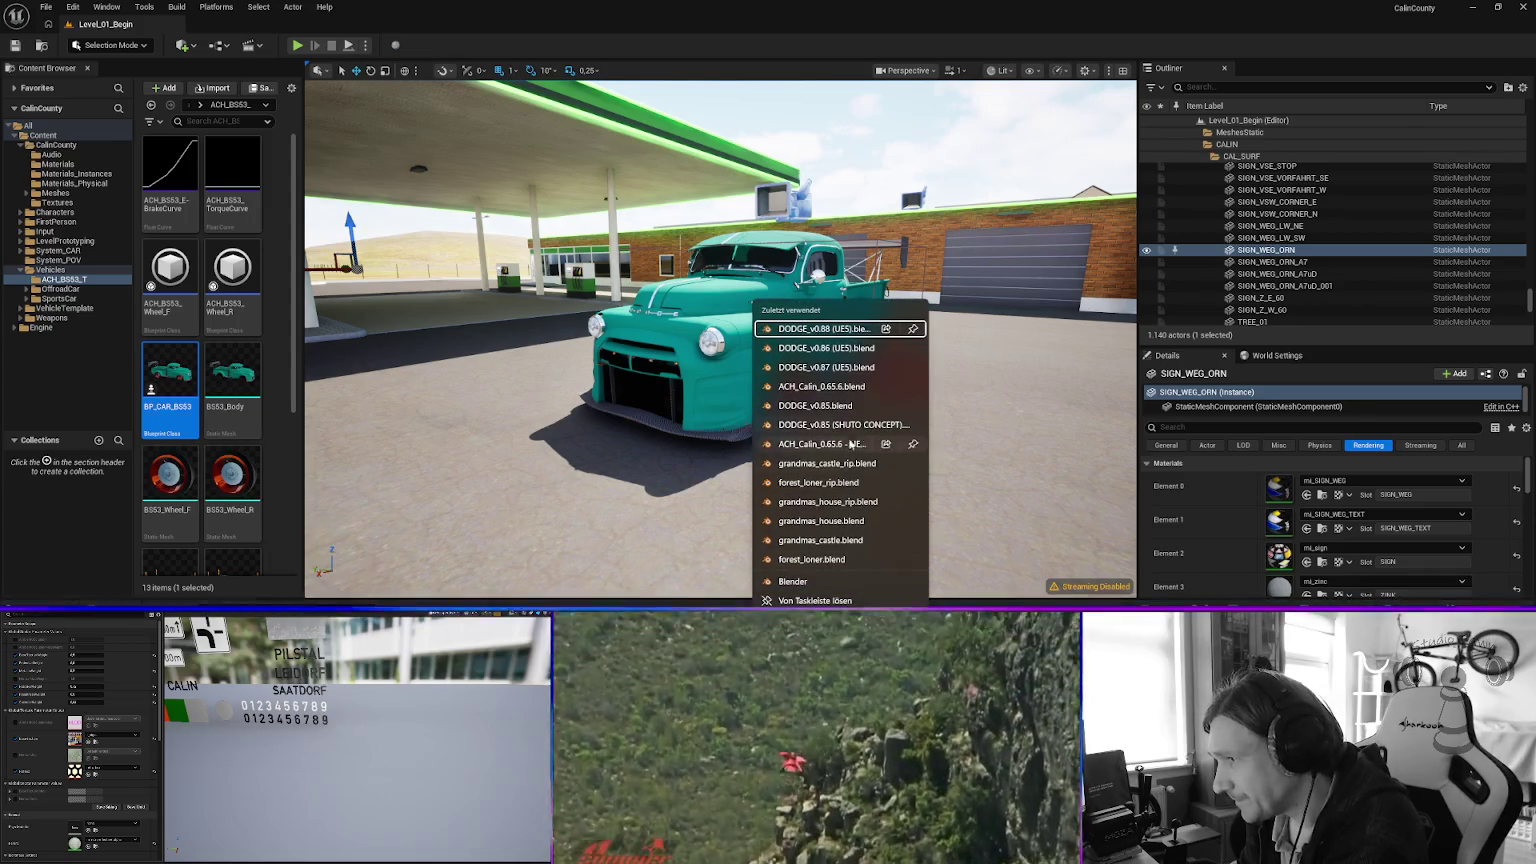
click(838, 330)
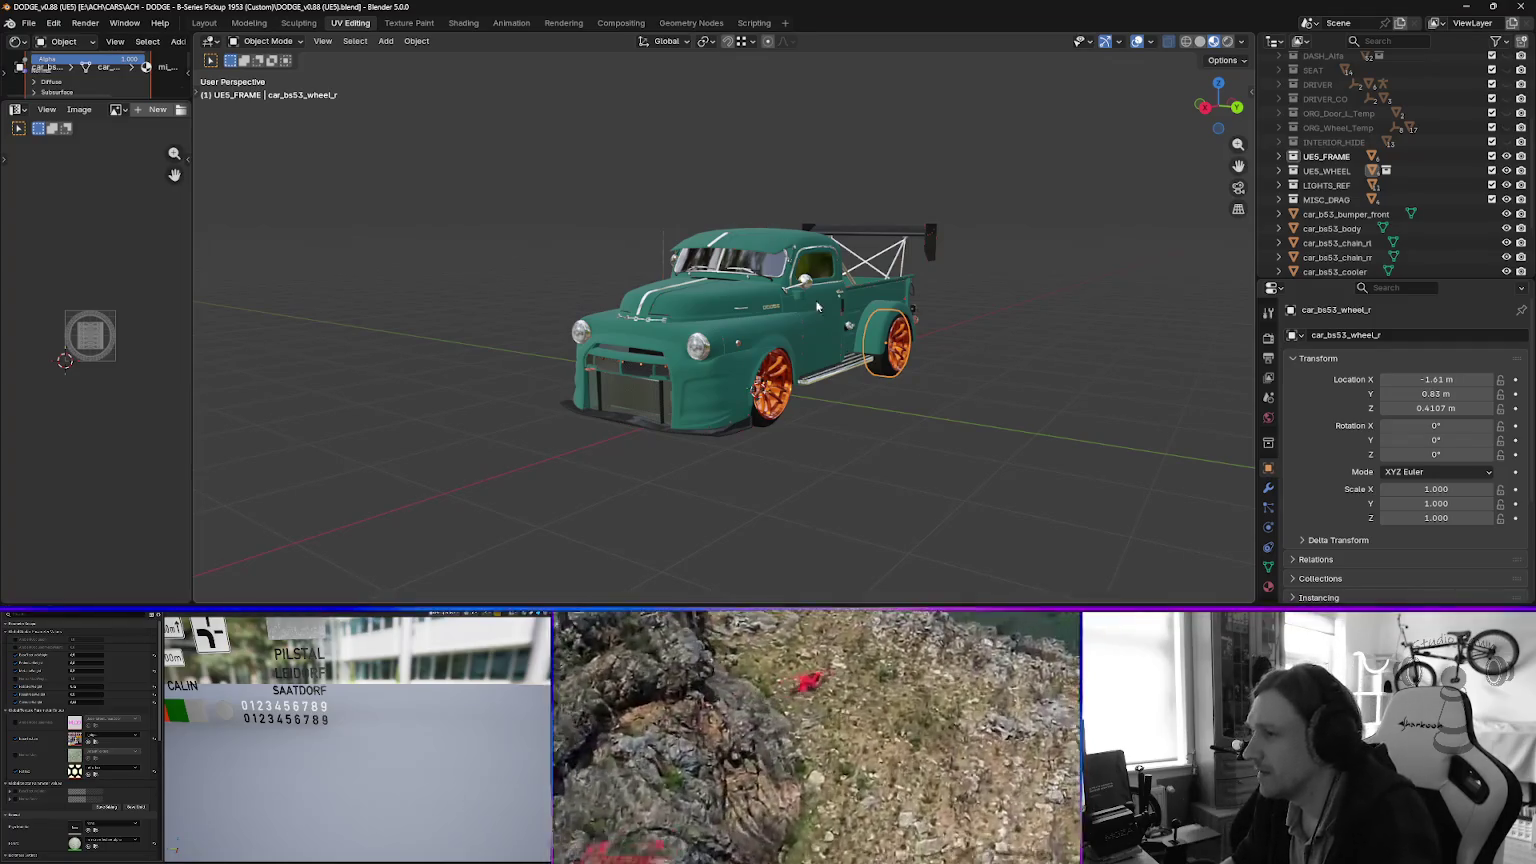
Select the truck body and place the 3D cursor on the floor beside it for a new mesh.
drag(878, 405, 793, 392)
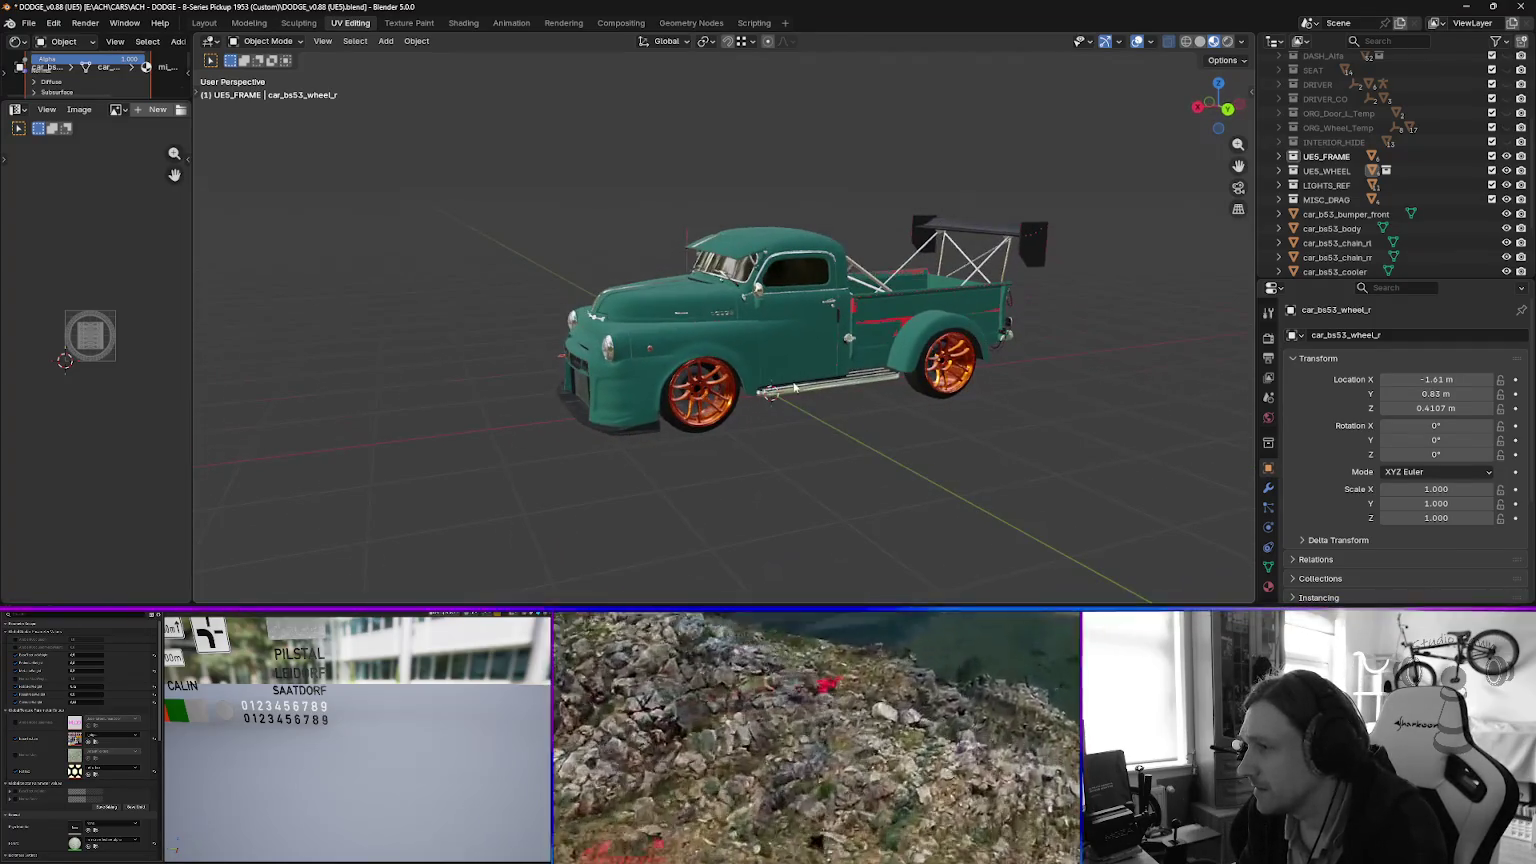
click(769, 392)
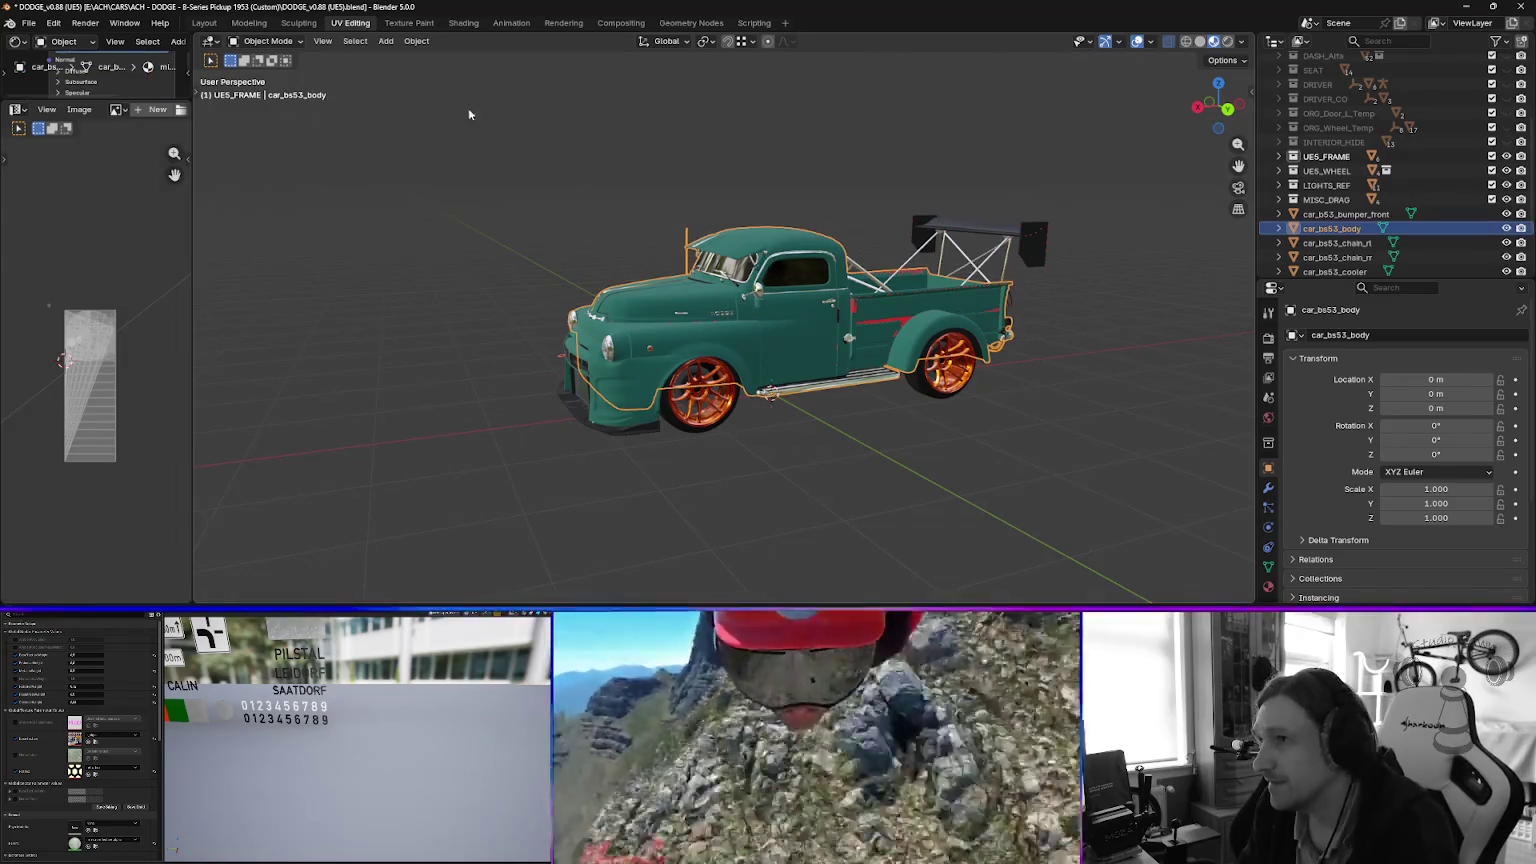
shift+right_click(928, 491)
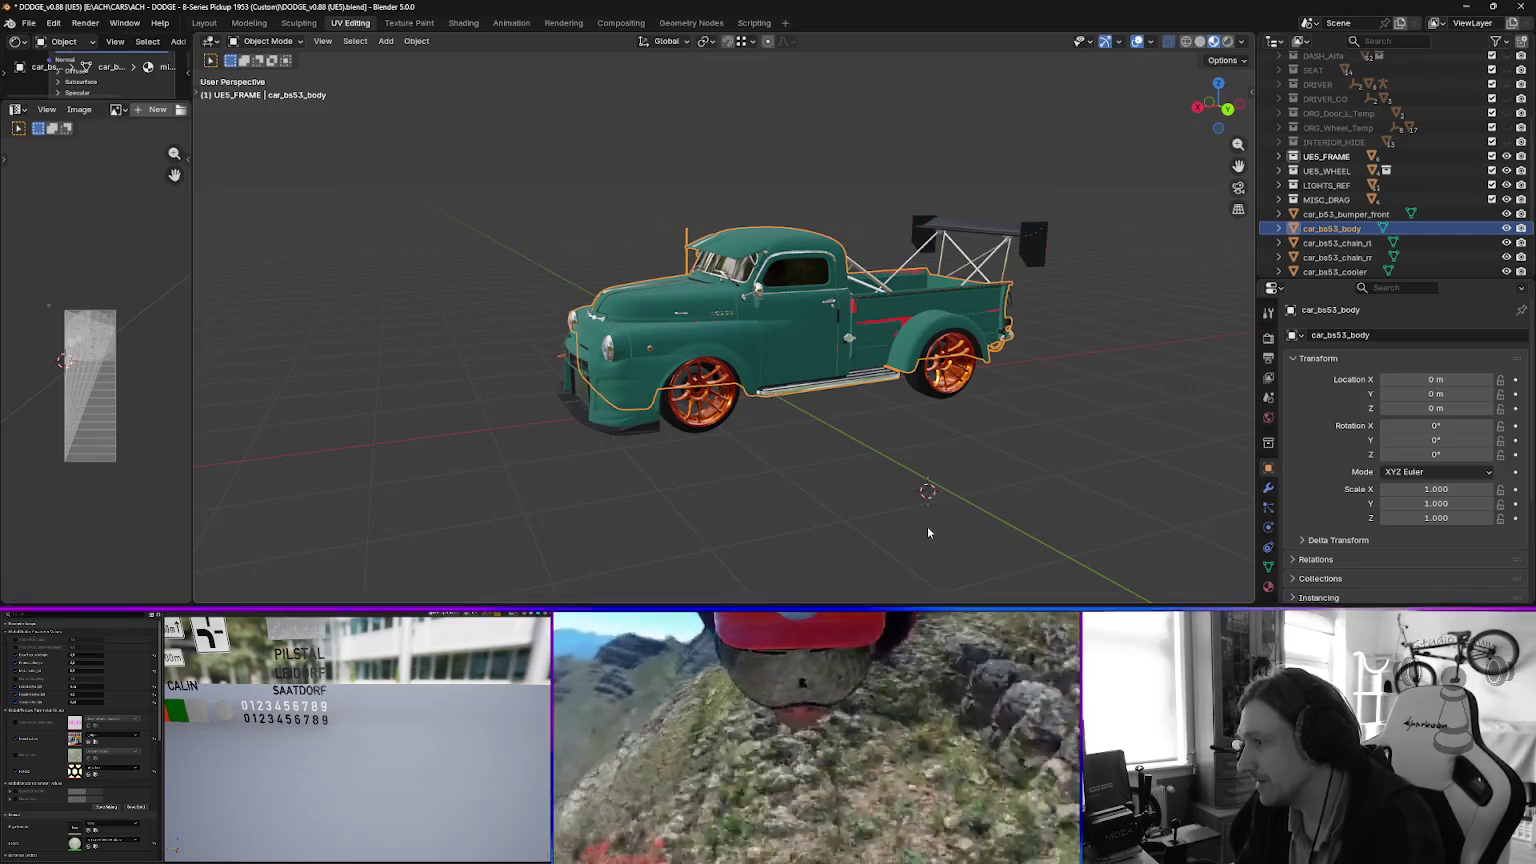
click(385, 41)
mouse_move(420, 60)
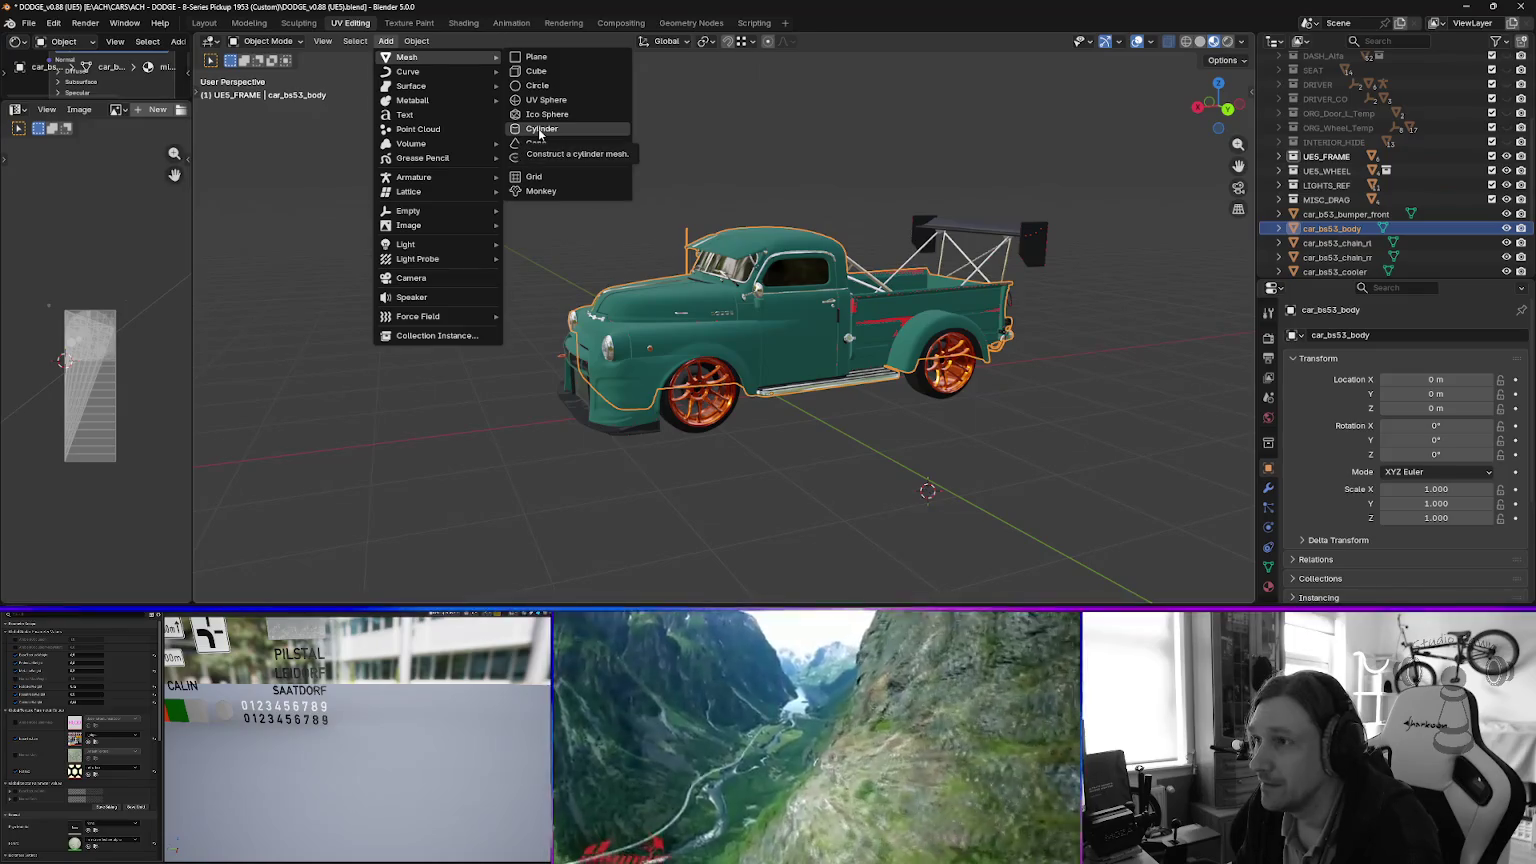
Add a cube at the 3D cursor and move it up, away from the truck.
click(536, 71)
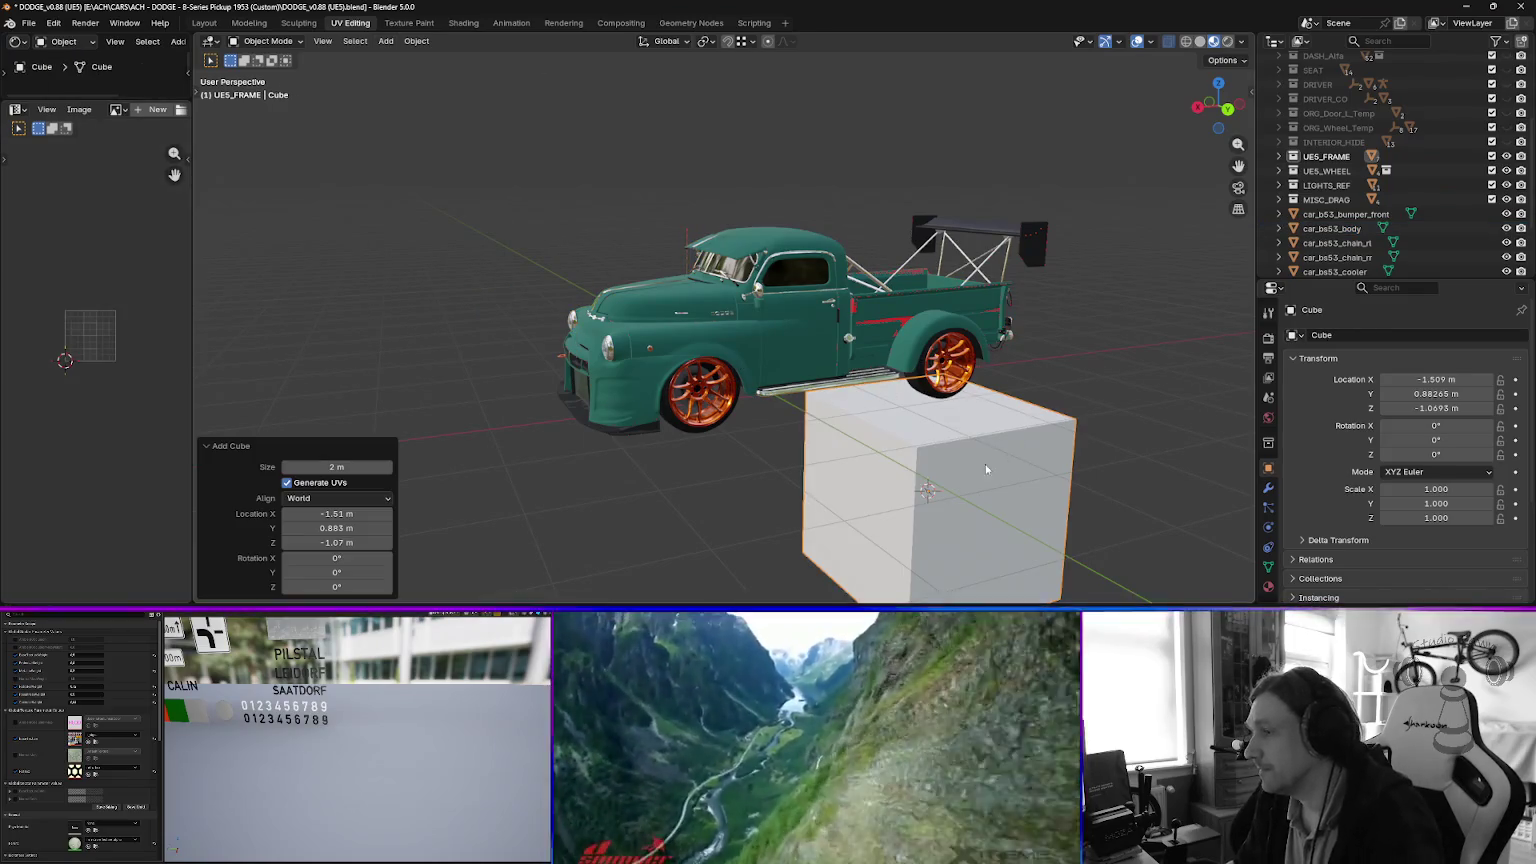
scroll(989, 467, down, 5)
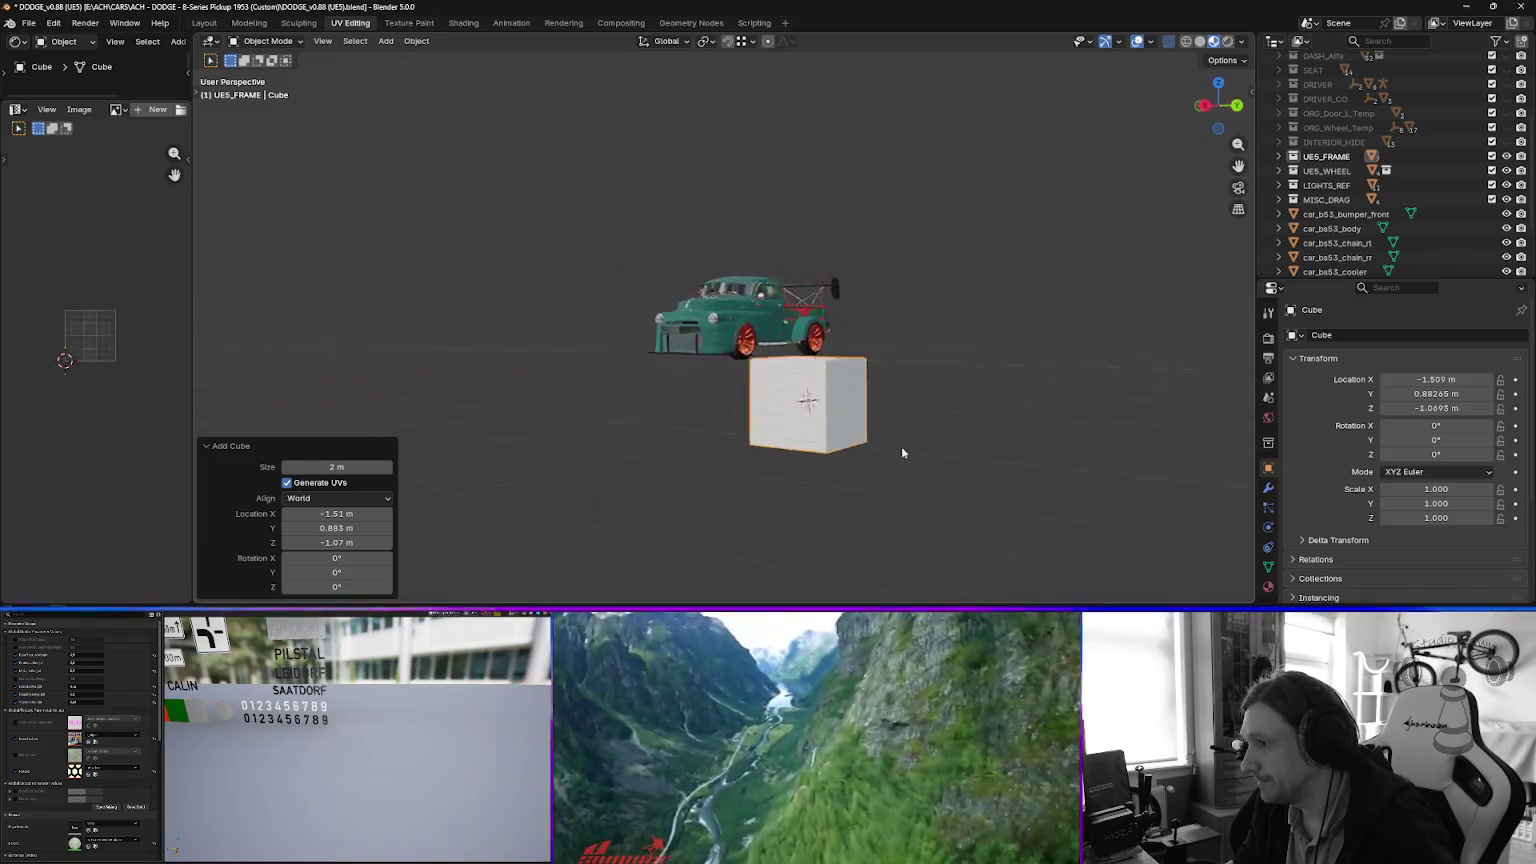
key(g)
click(1051, 260)
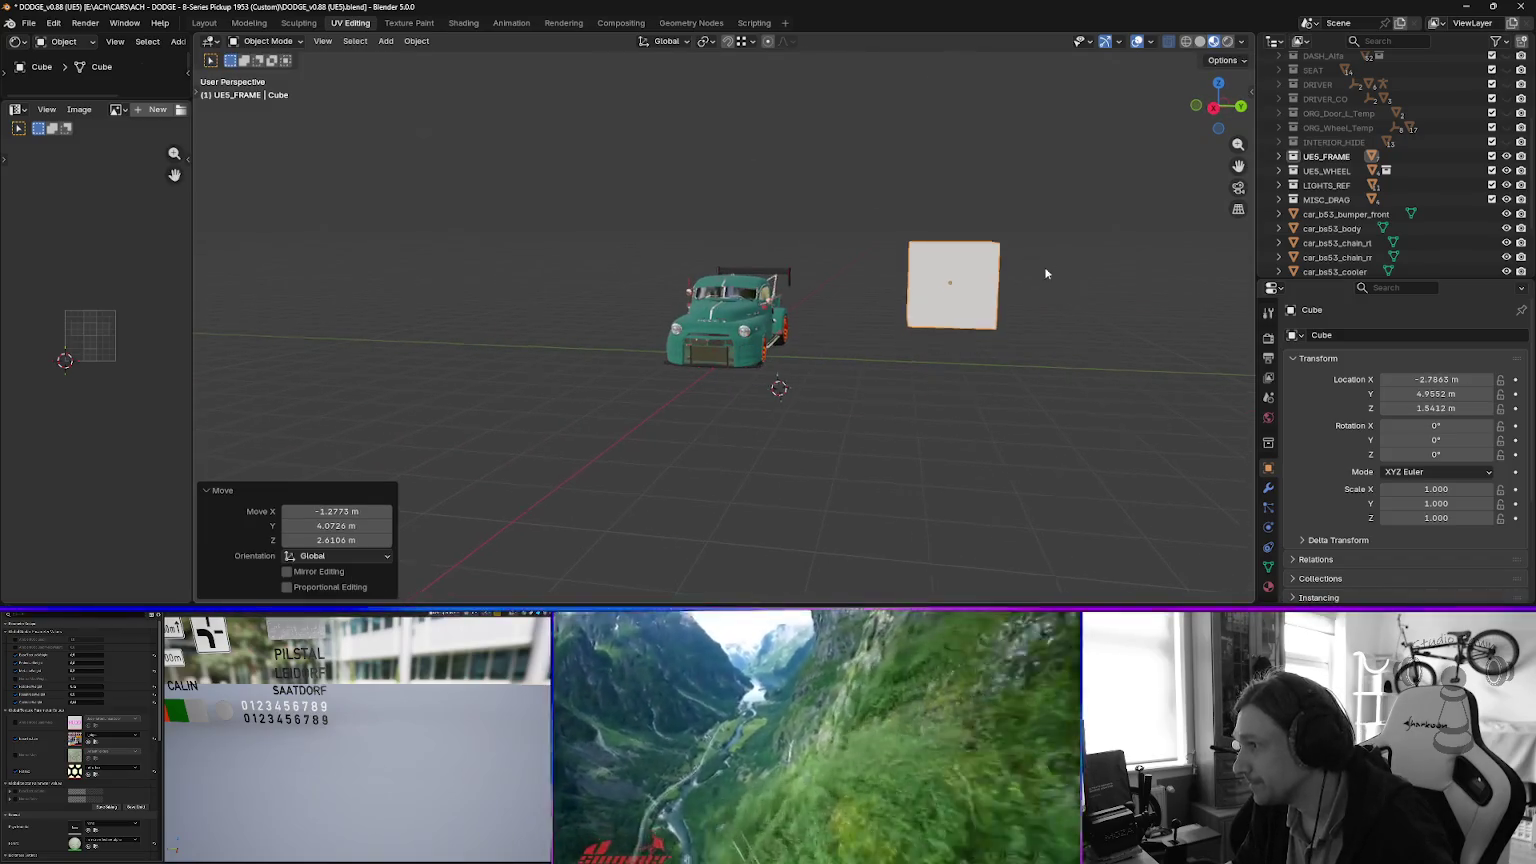
drag(1051, 260, 974, 410)
Slim the cube to 0.255 on Y and 0.294 on X.
key(s)
key(x)
key(y)
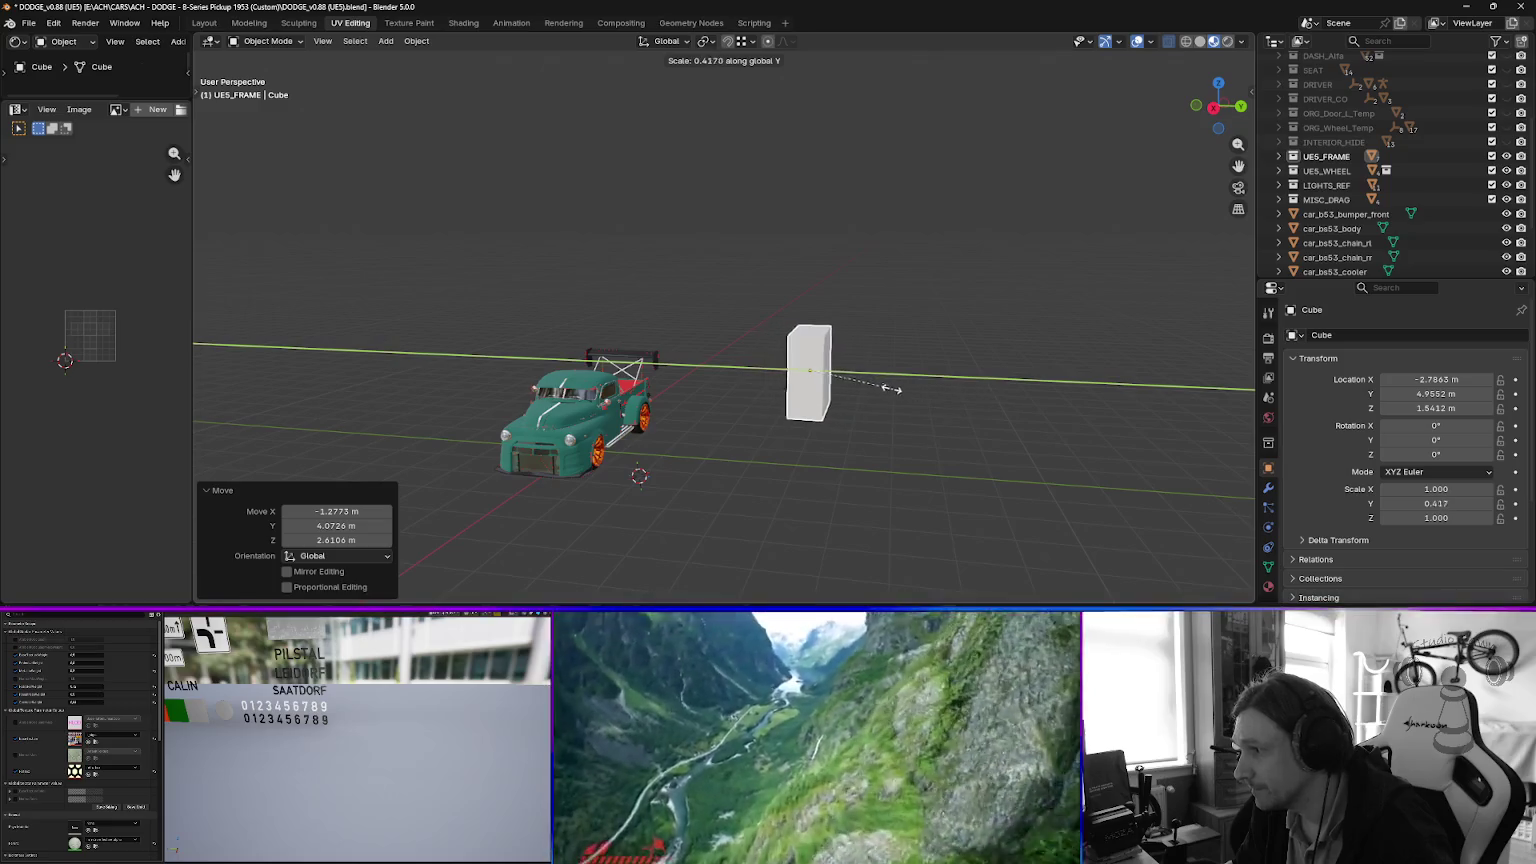
click(862, 373)
key(KP_1)
key(s)
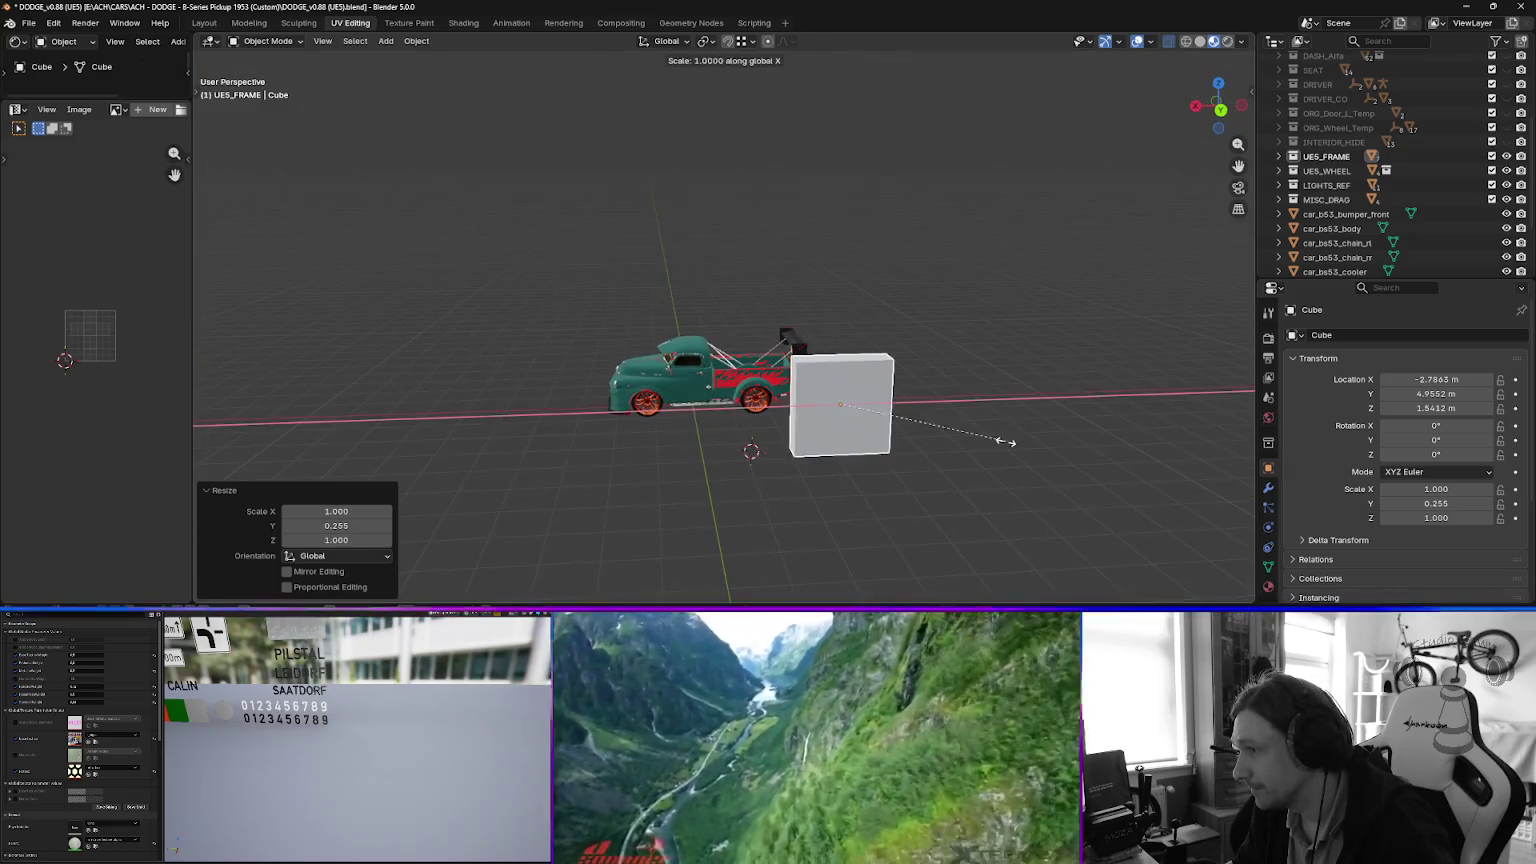
key(x)
click(878, 427)
mouse_move(878, 427)
mouse_down()
mouse_move(1006, 432)
mouse_move(928, 358)
mouse_up()
scroll(823, 392, up, 5)
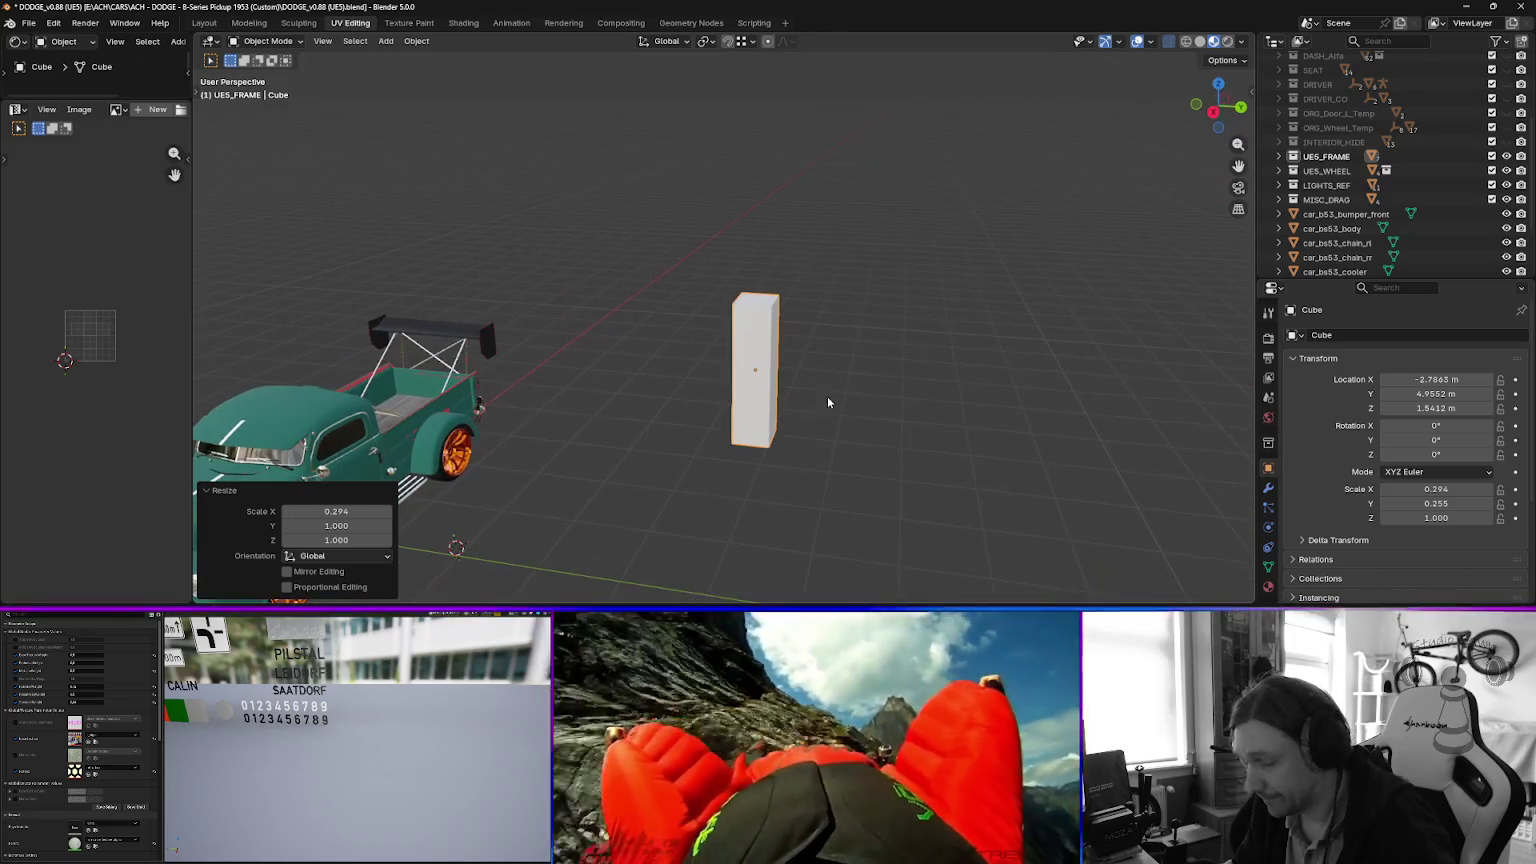
Duplicate the block about 1.05 m along Y, then stack another copy about 2 m up.
key(shift+d)
key(y)
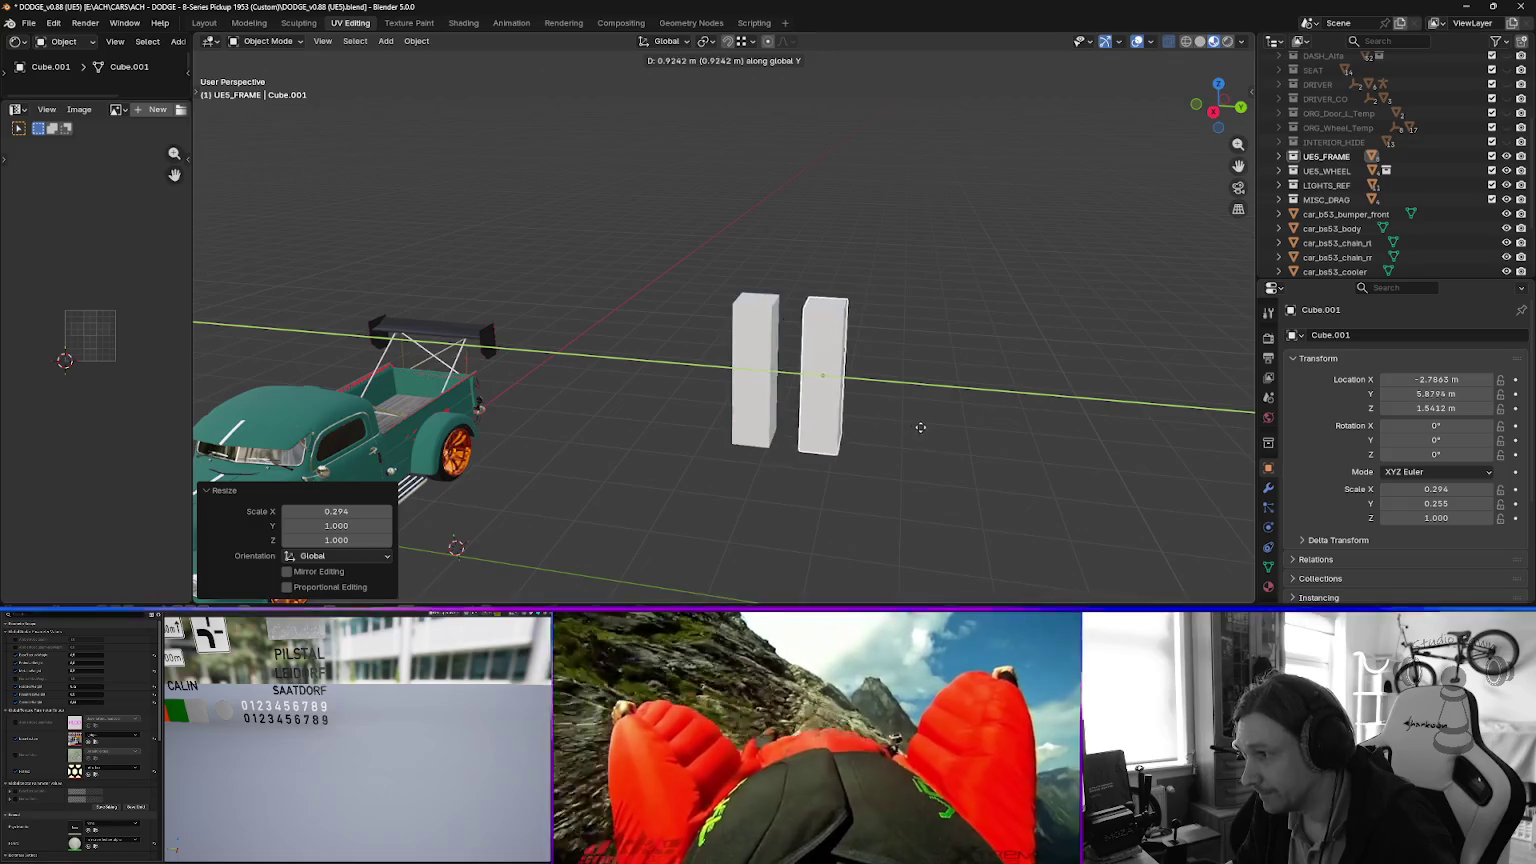
click(912, 422)
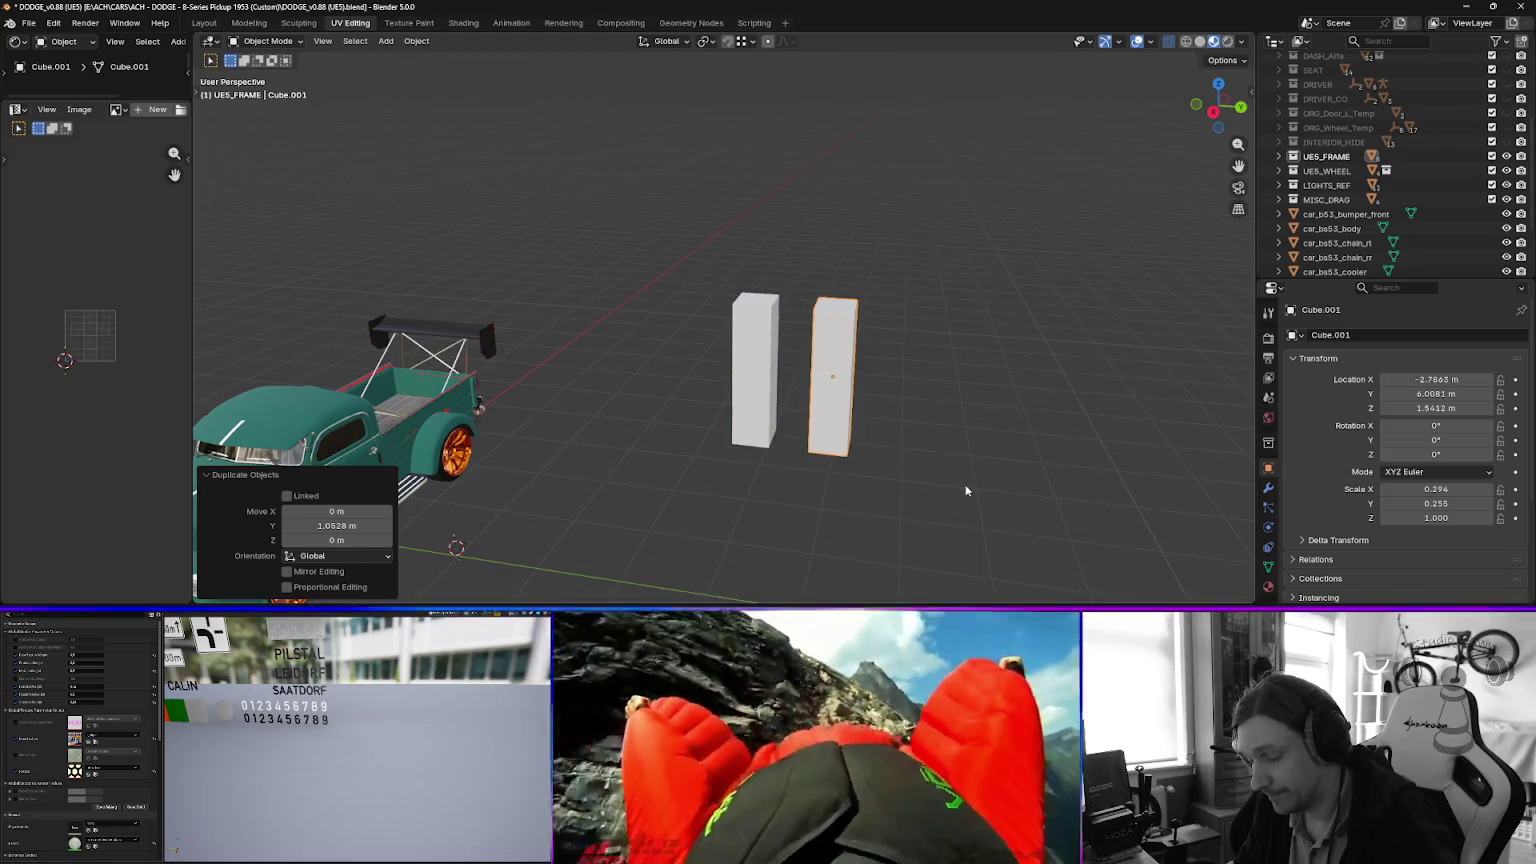
key(shift+d)
key(z)
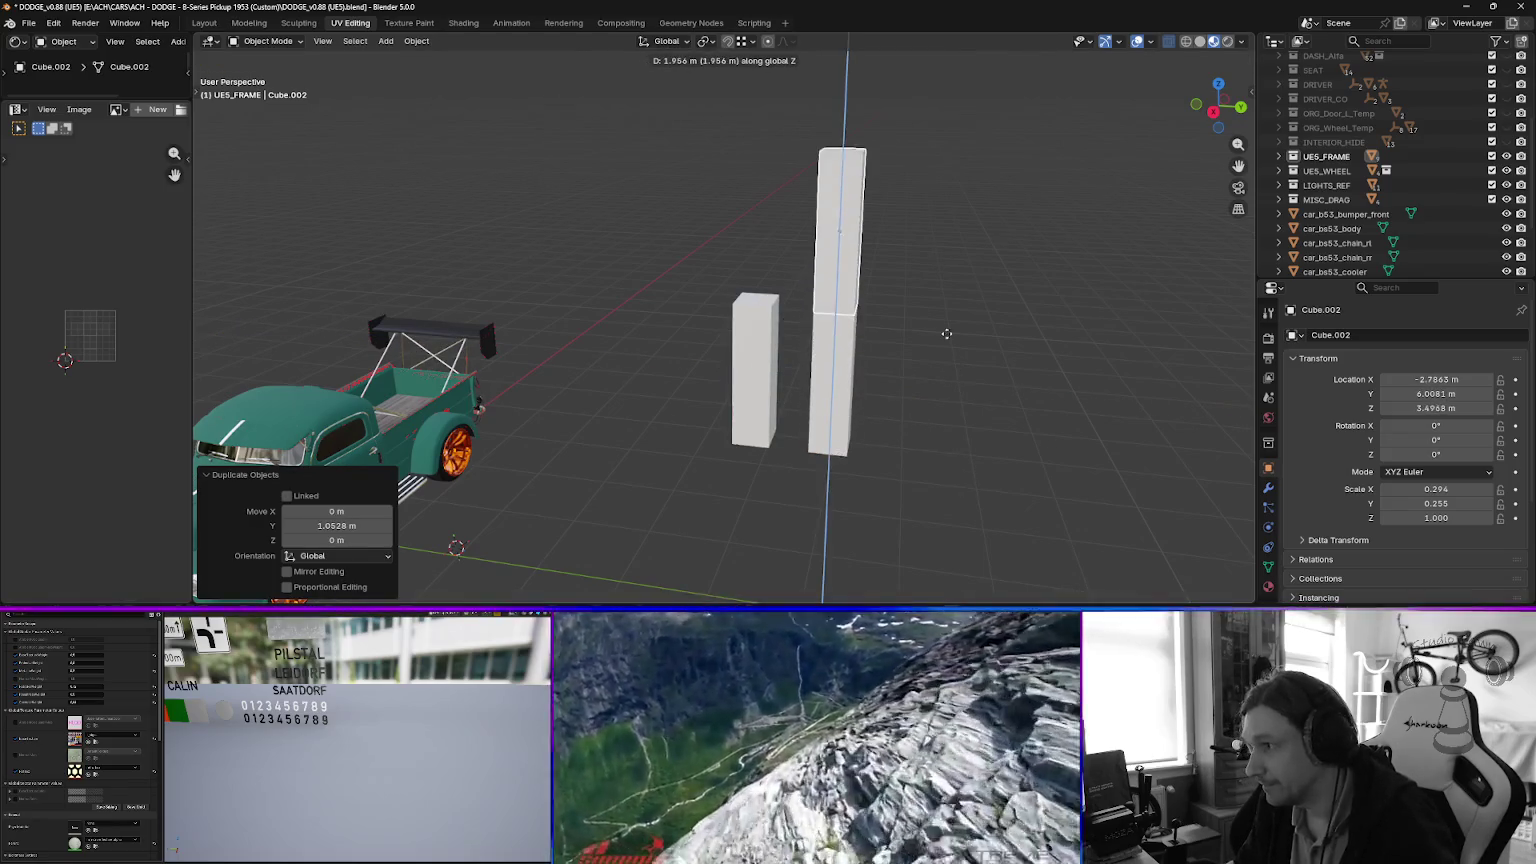
click(985, 391)
Center the top block over both legs and duplicate it.
key(g)
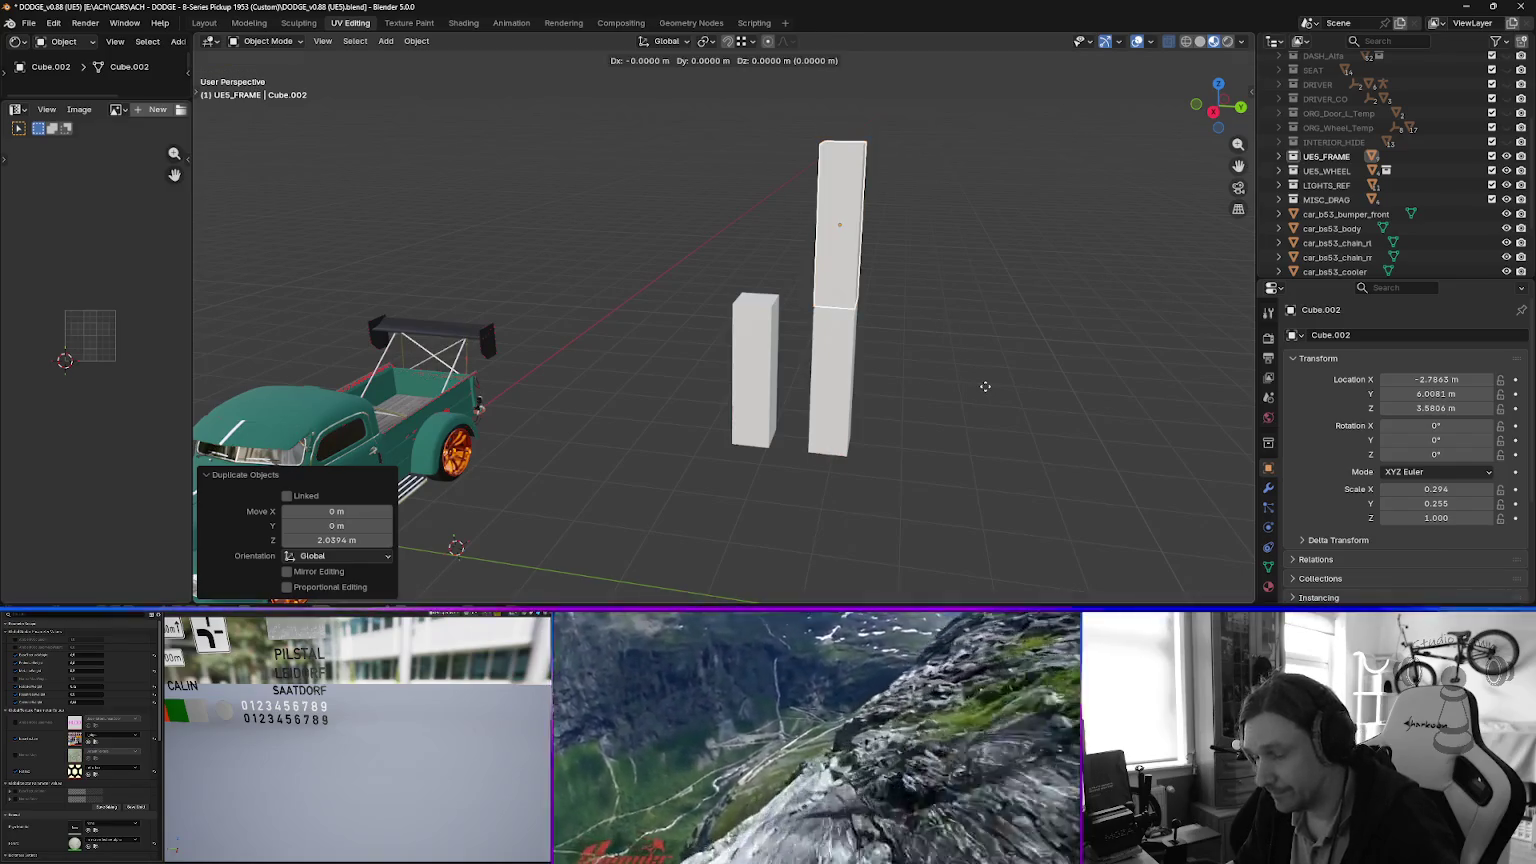
key(x)
key(y)
click(944, 386)
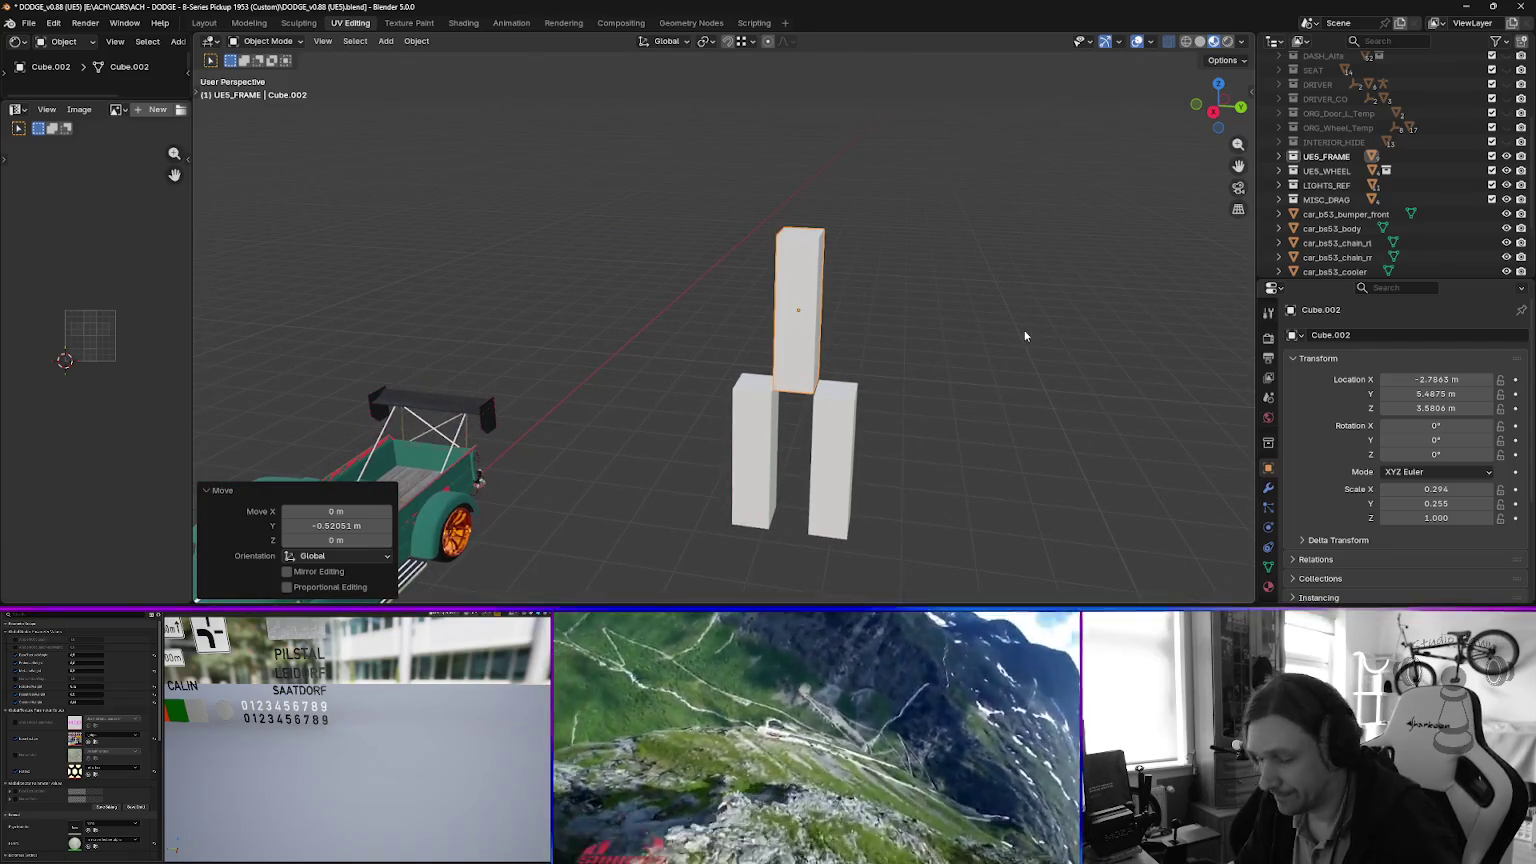
key(shift+d)
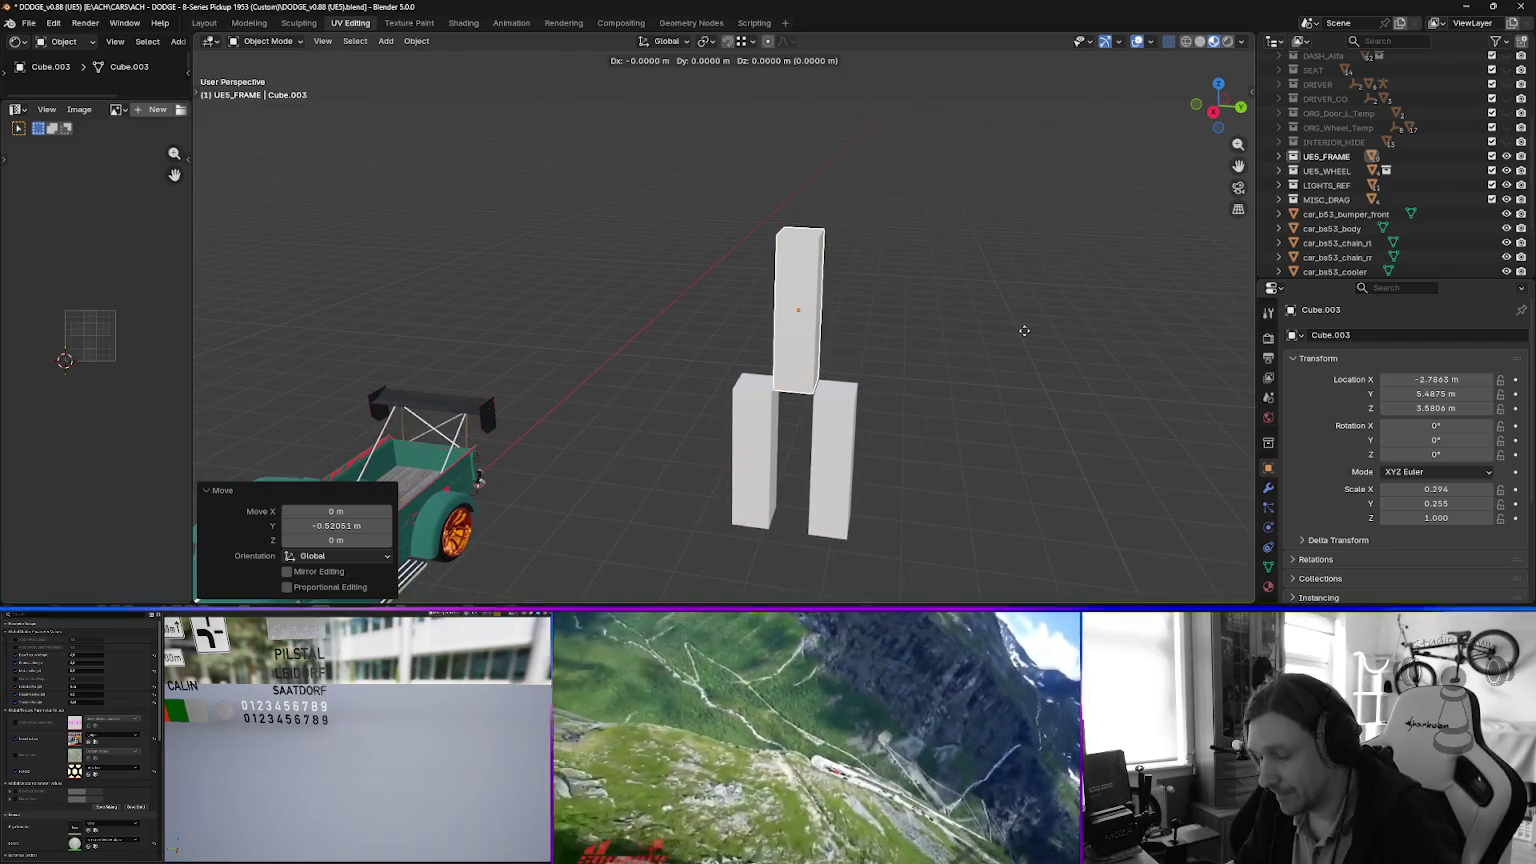
Move the copy about 1 m along Y, tilt it -39° on X, and set it against the top block.
key(y)
click(968, 272)
key(r)
key(x)
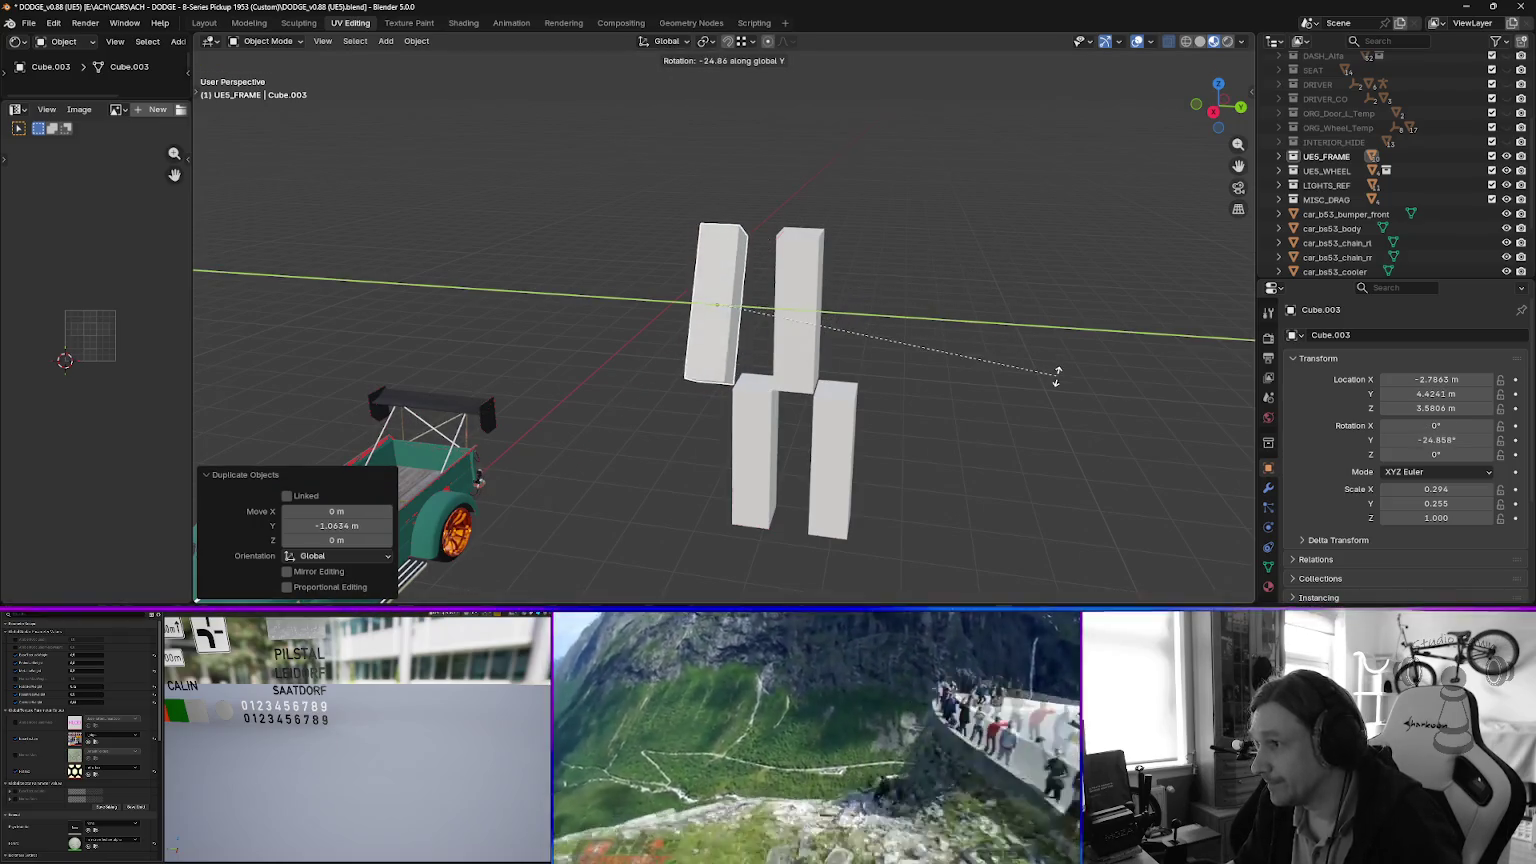
click(1097, 486)
key(g)
key(x)
key(y)
click(940, 310)
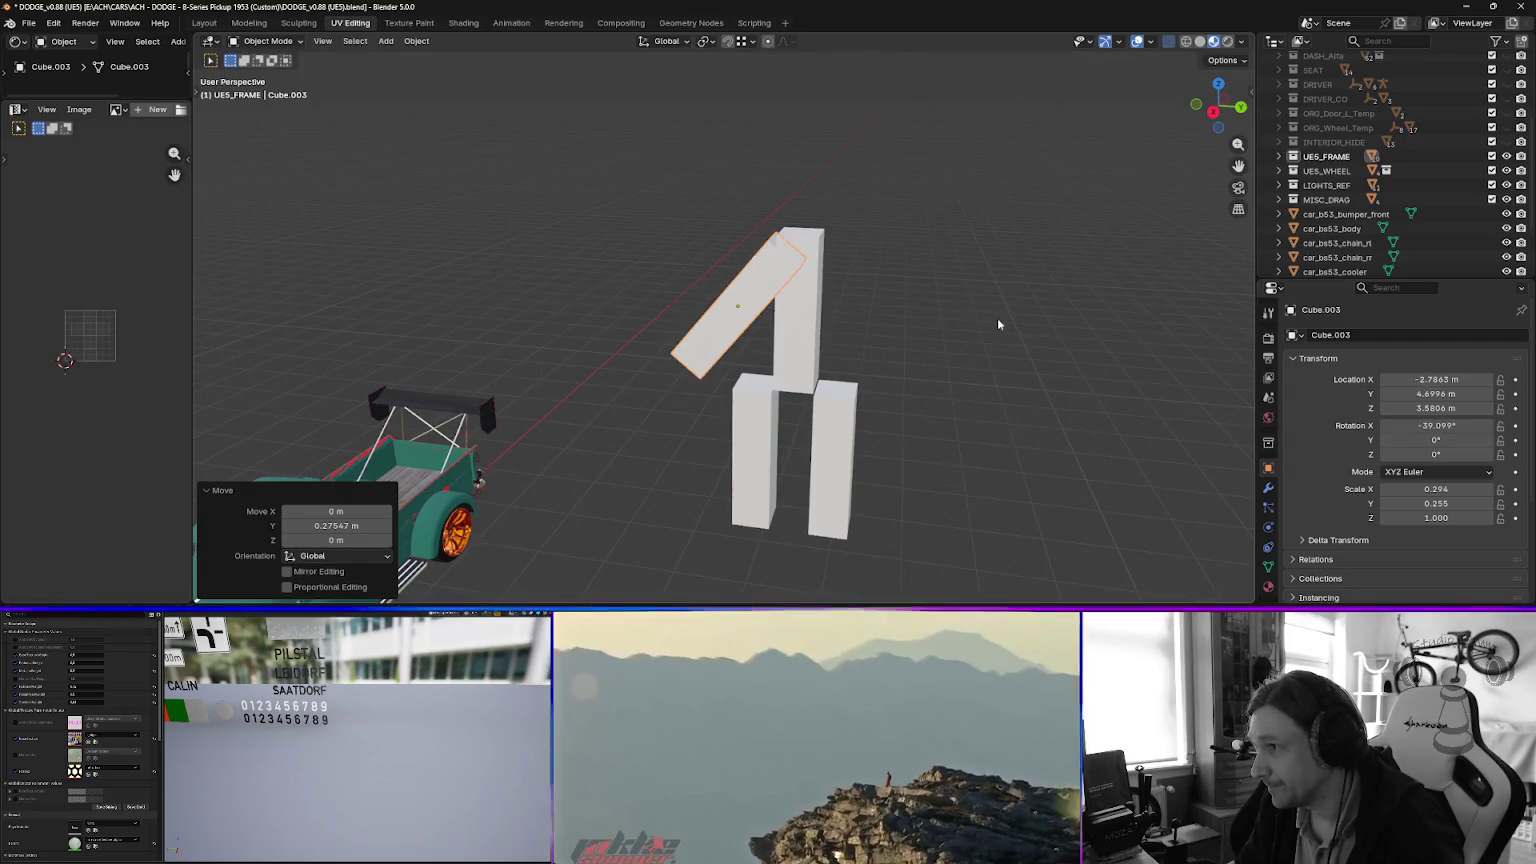
Duplicate the tilted block to the other side, mirror it on global Y, and enter Edit Mode.
key(shift+d)
key(y)
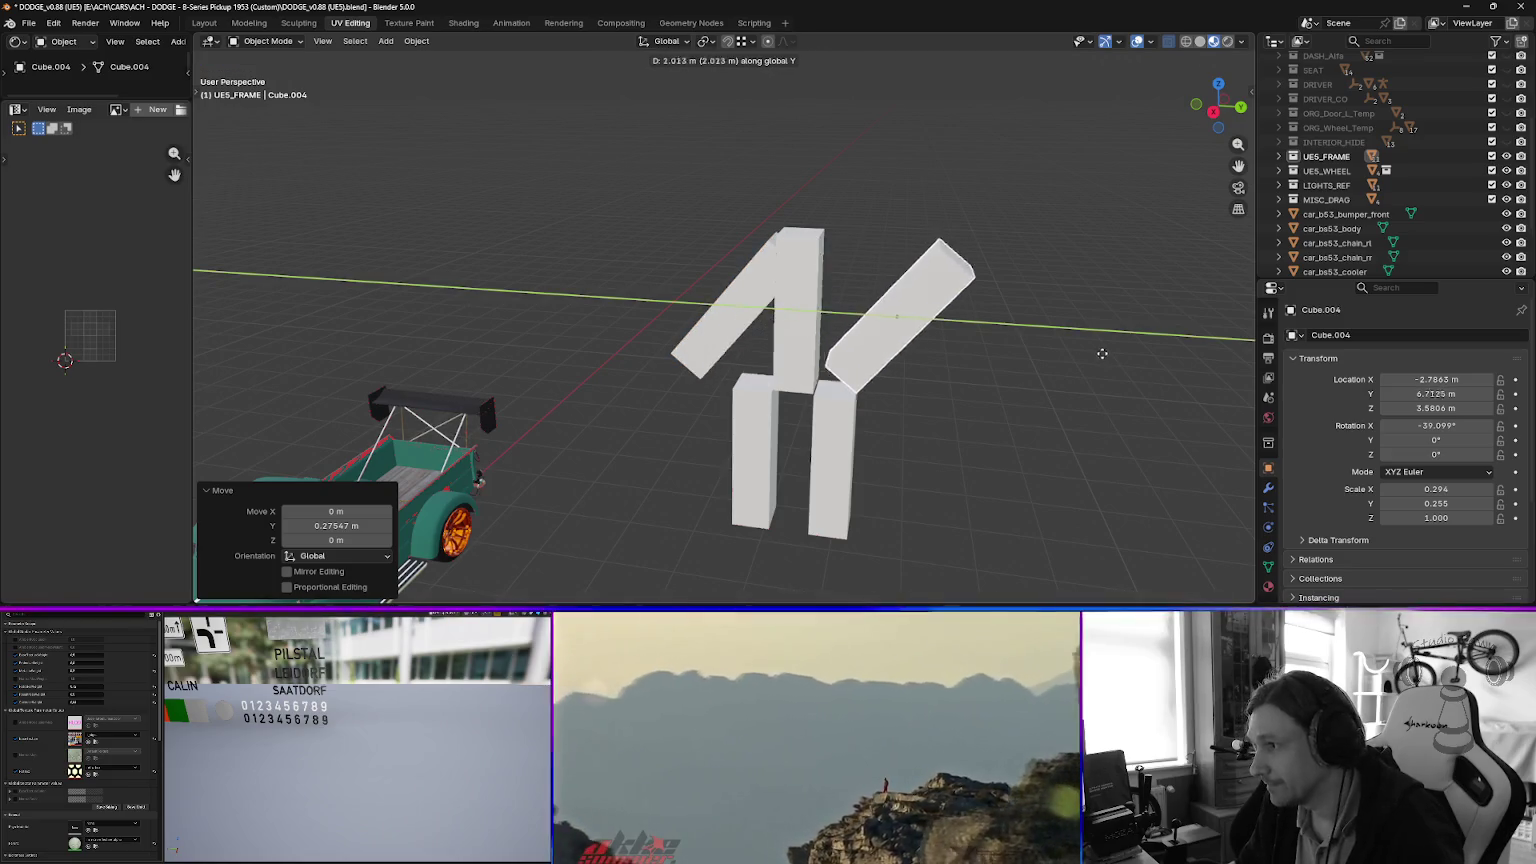
click(1090, 354)
right_click(920, 321)
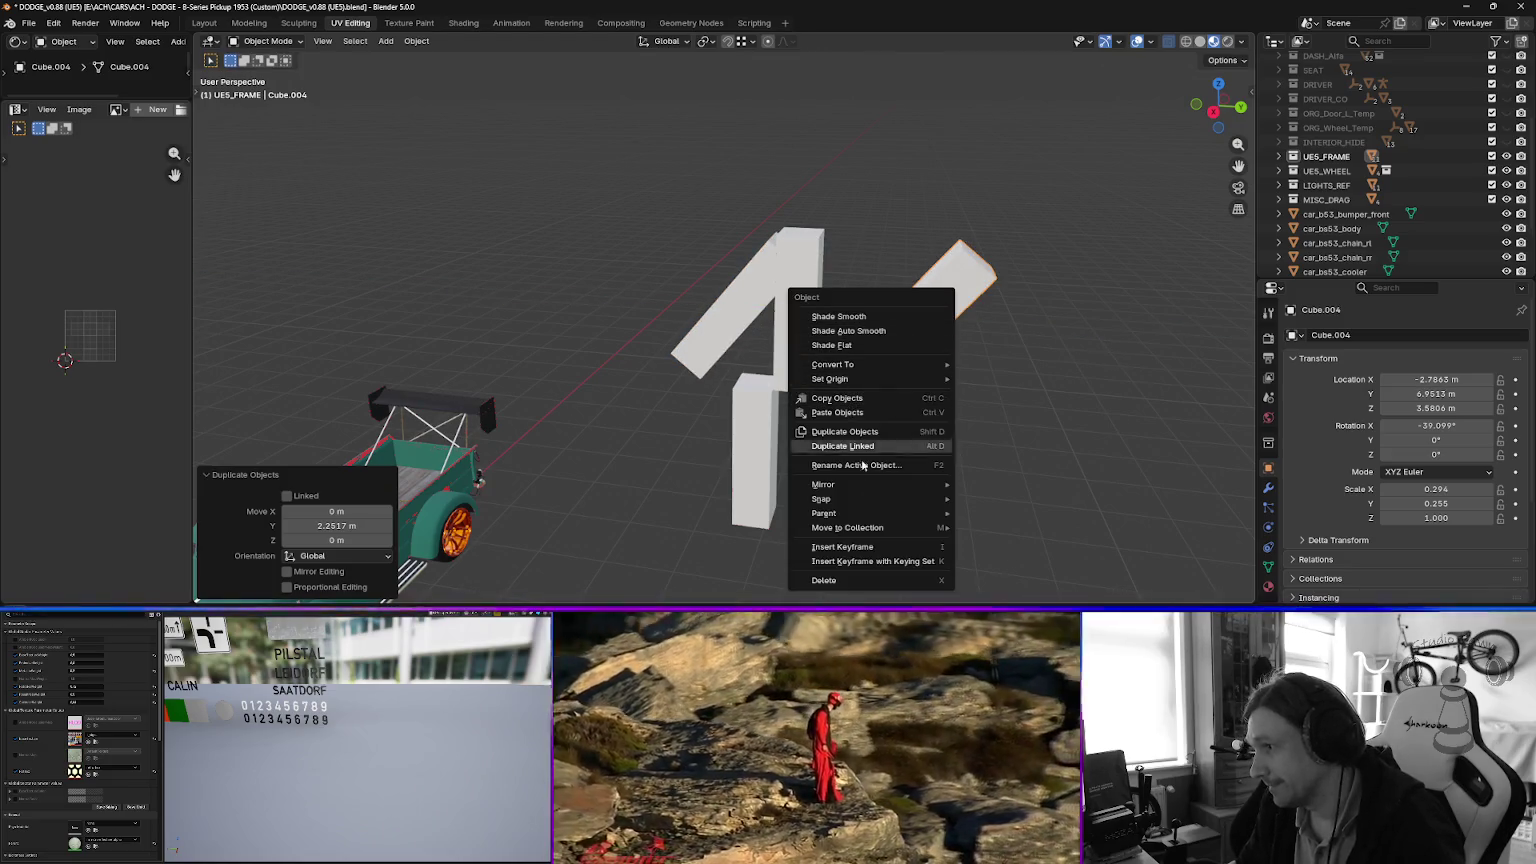
mouse_move(862, 485)
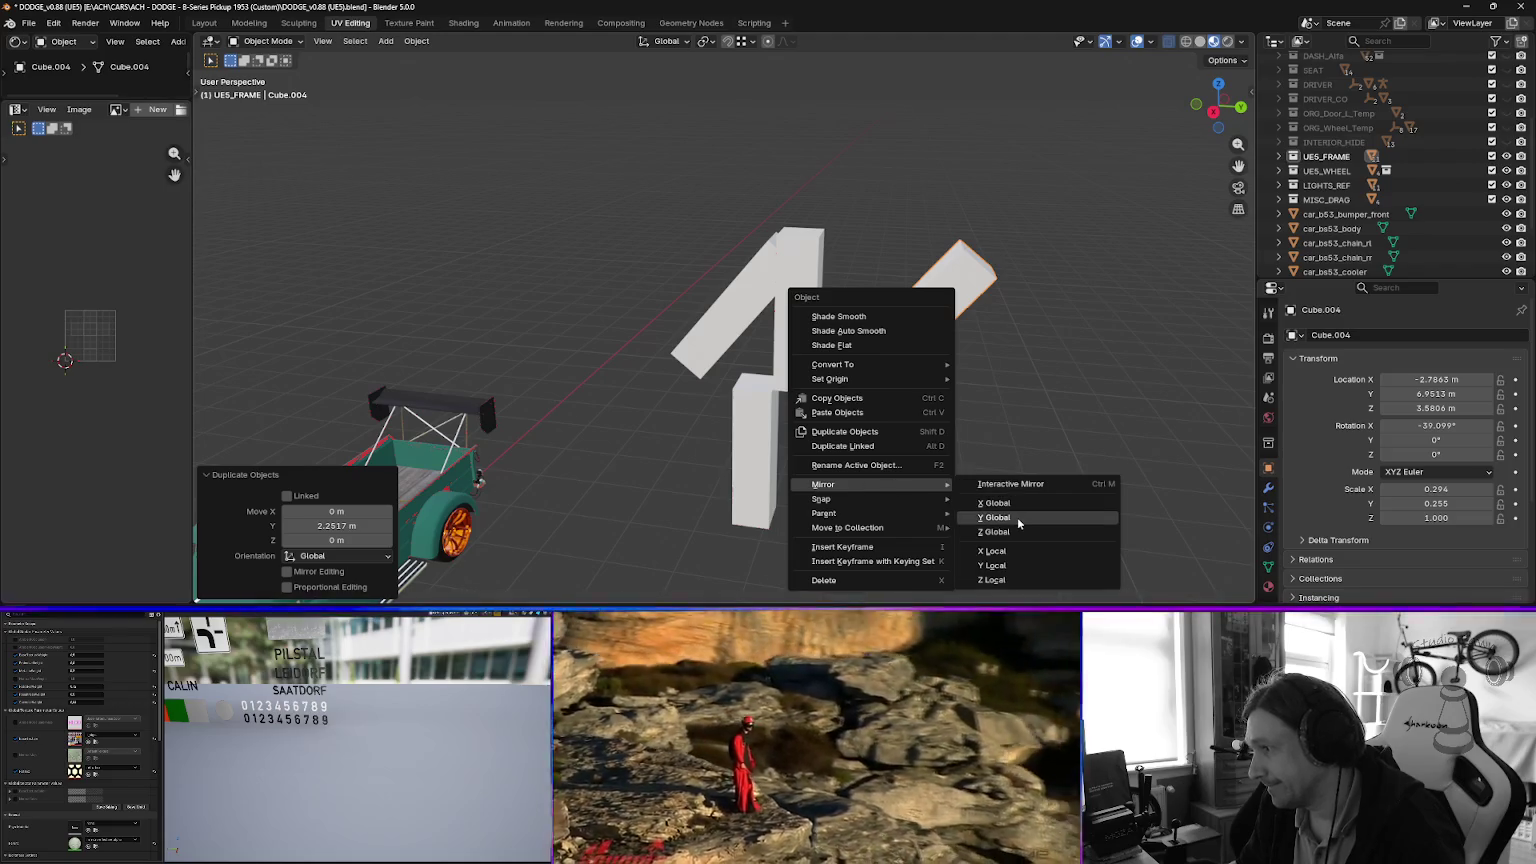
click(1018, 519)
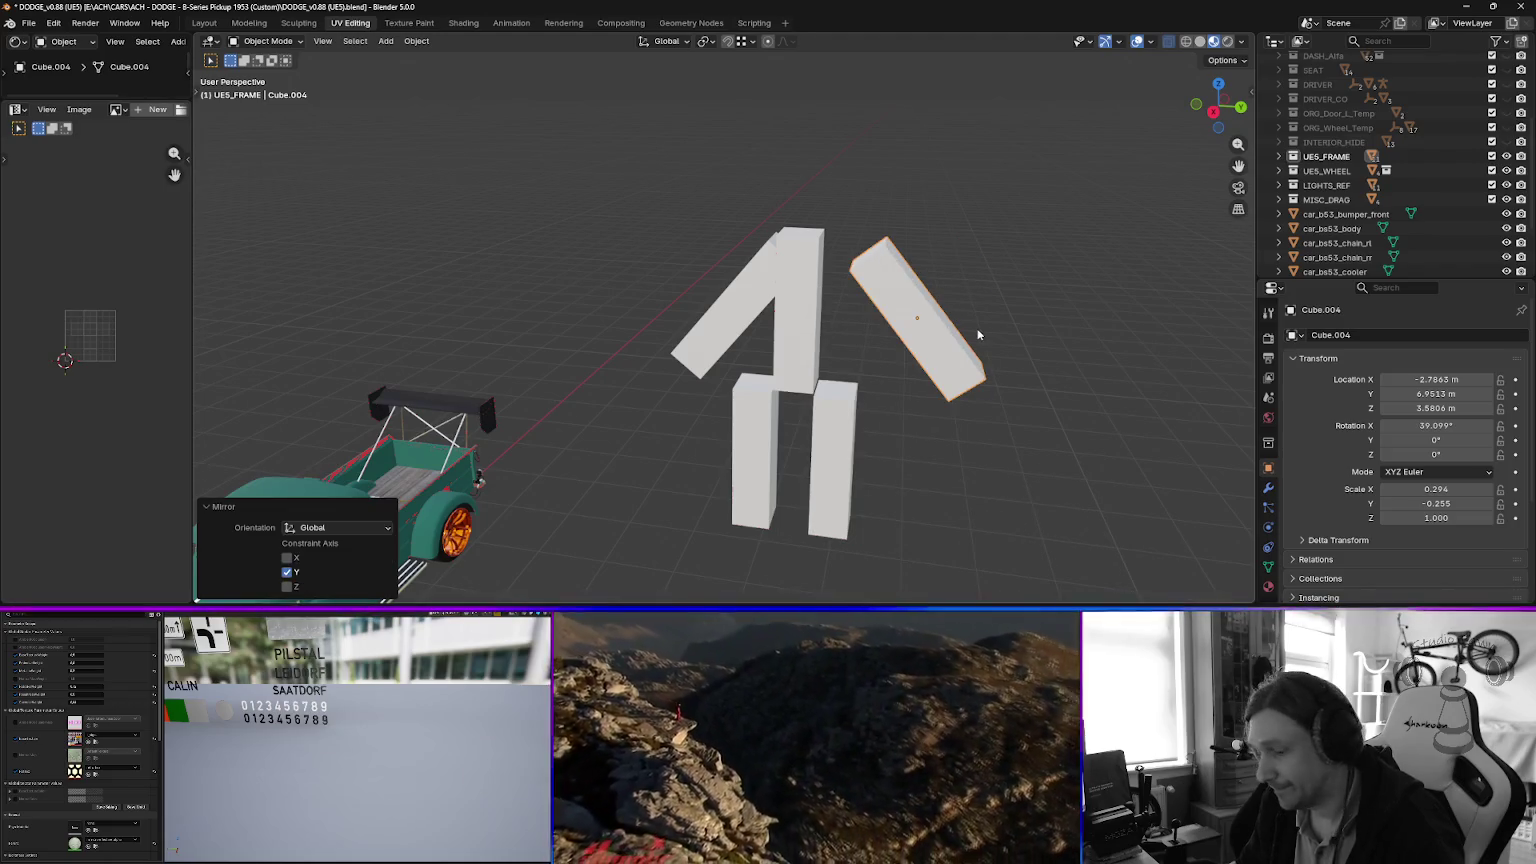
key(Tab)
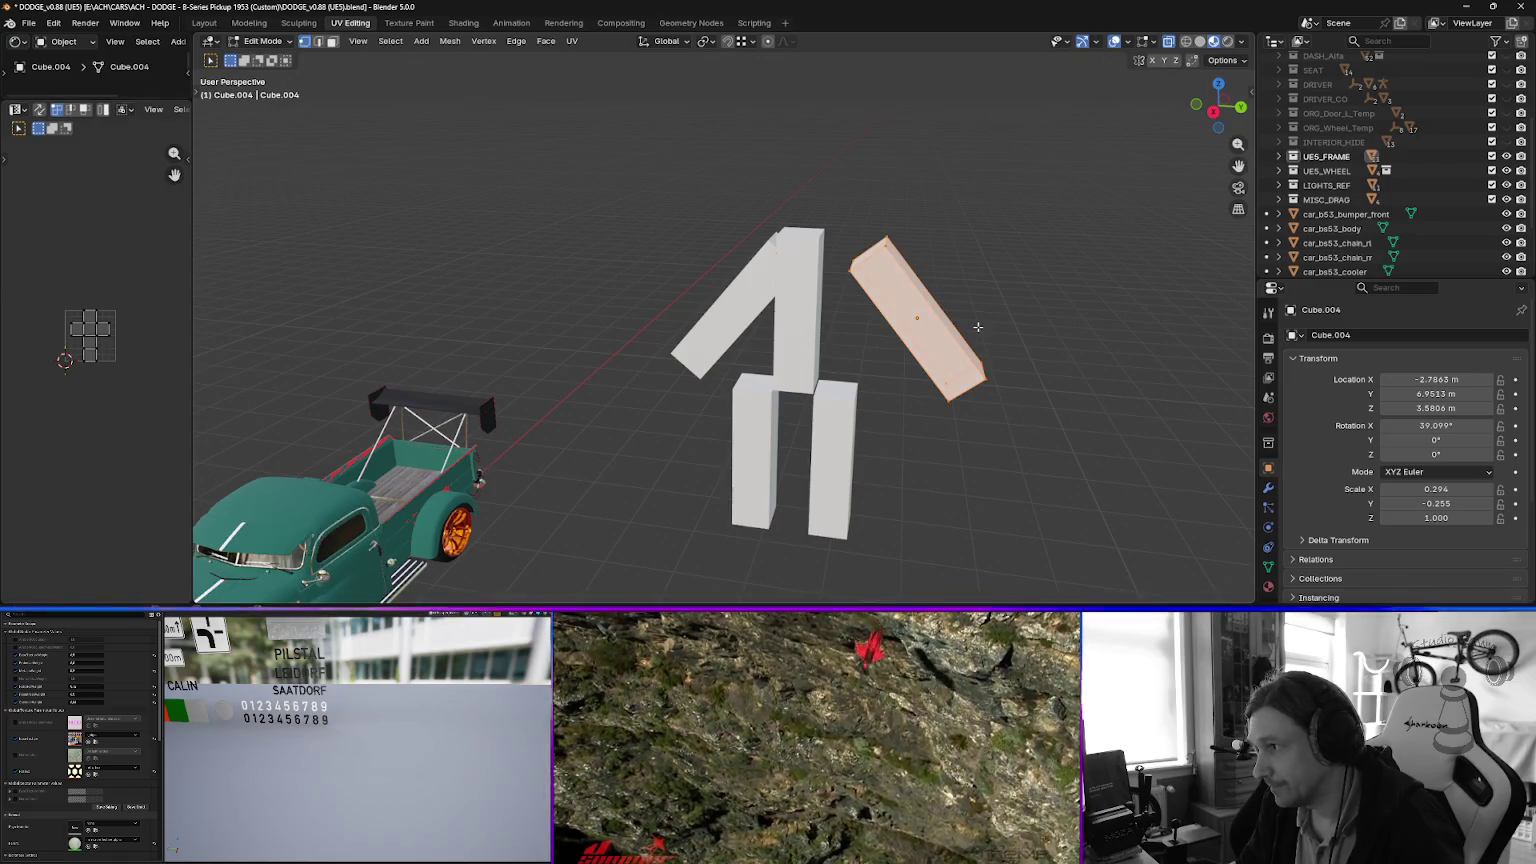
Flip the mirrored arm block's normals and slide it along X against the body block.
key(alt+n)
click(907, 320)
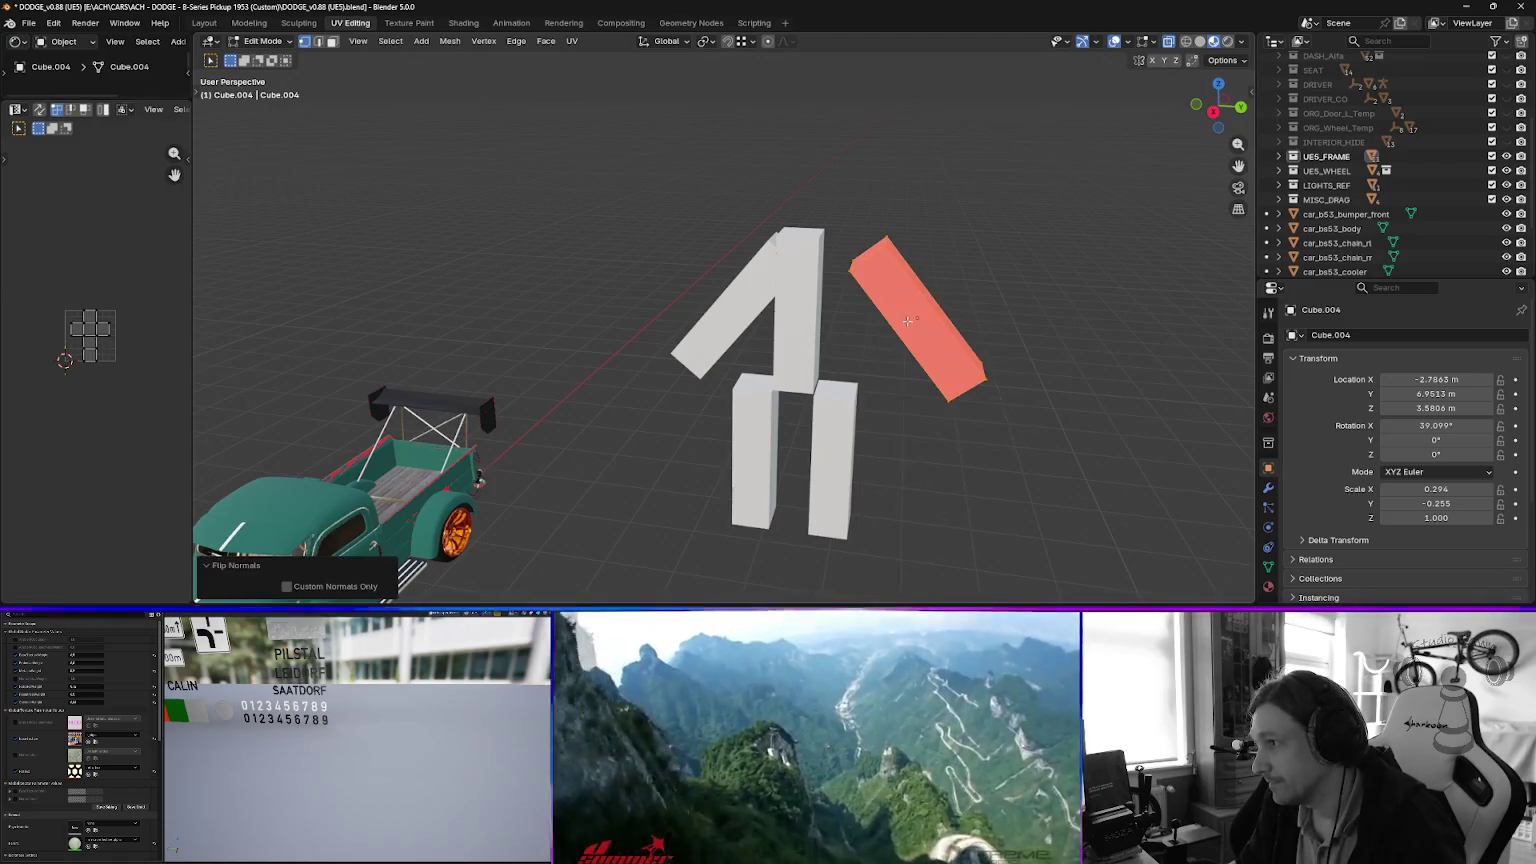
key(Tab)
key(g)
key(x)
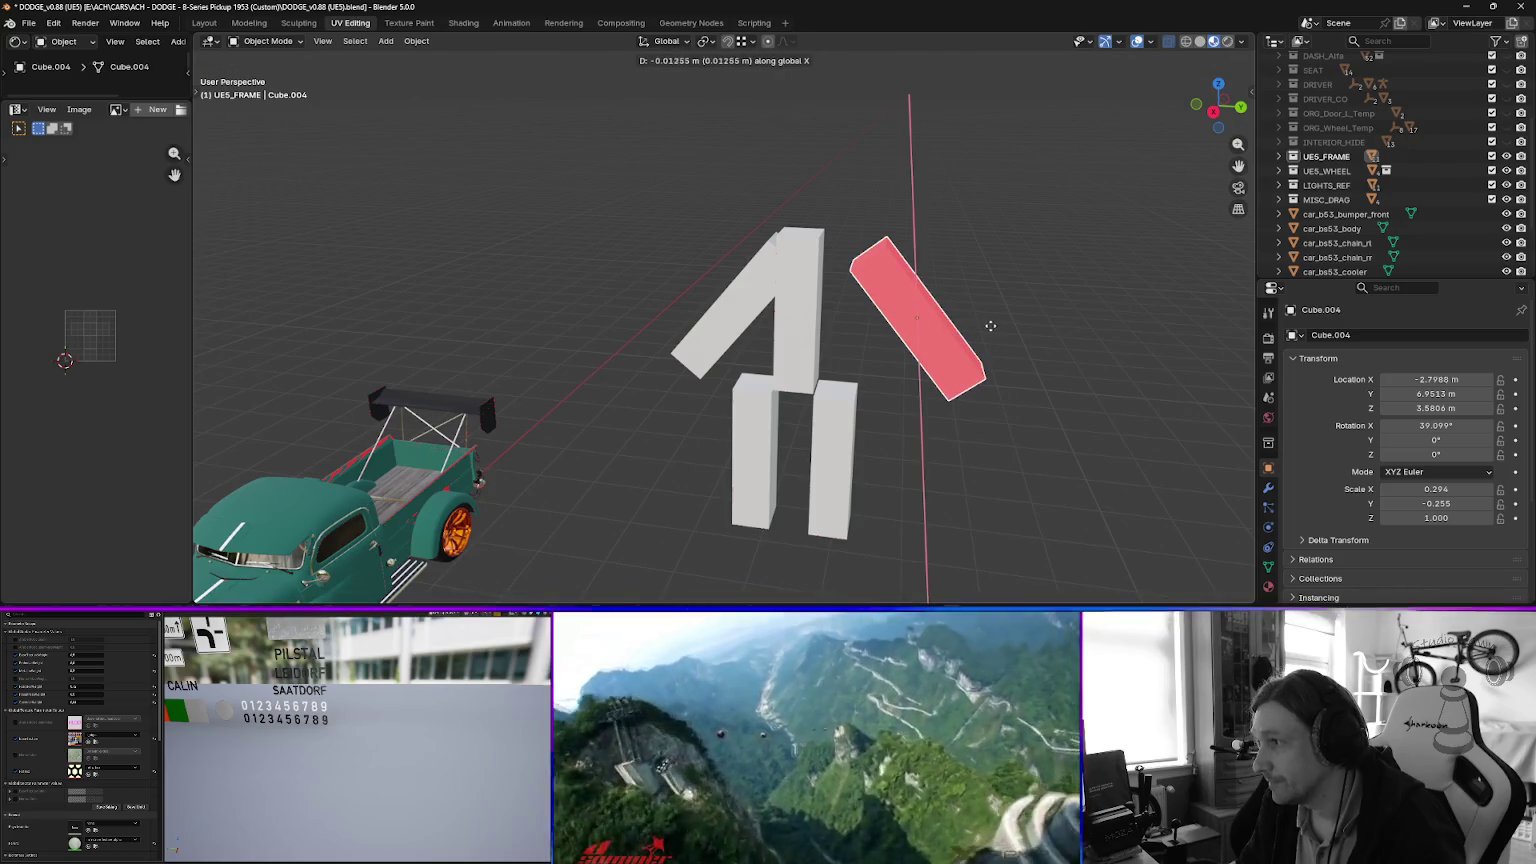
click(886, 421)
View the figure from the front, select the right lower block, and widen the outliner and properties panels.
key(Tab)
mouse_move(886, 421)
mouse_down()
mouse_move(926, 391)
mouse_move(813, 435)
mouse_move(857, 367)
mouse_up()
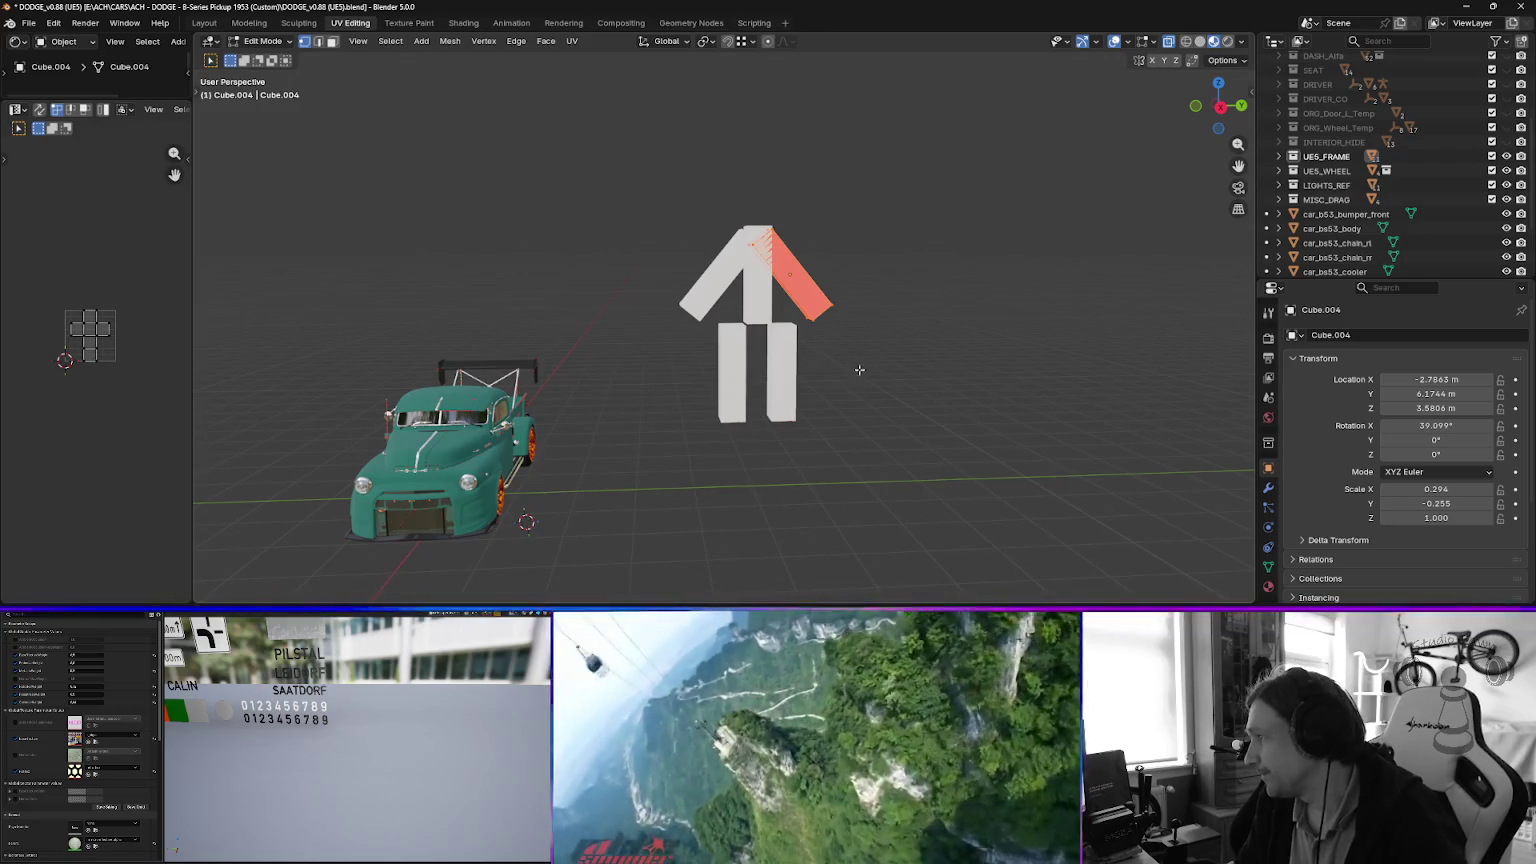
scroll(776, 345, up, 3)
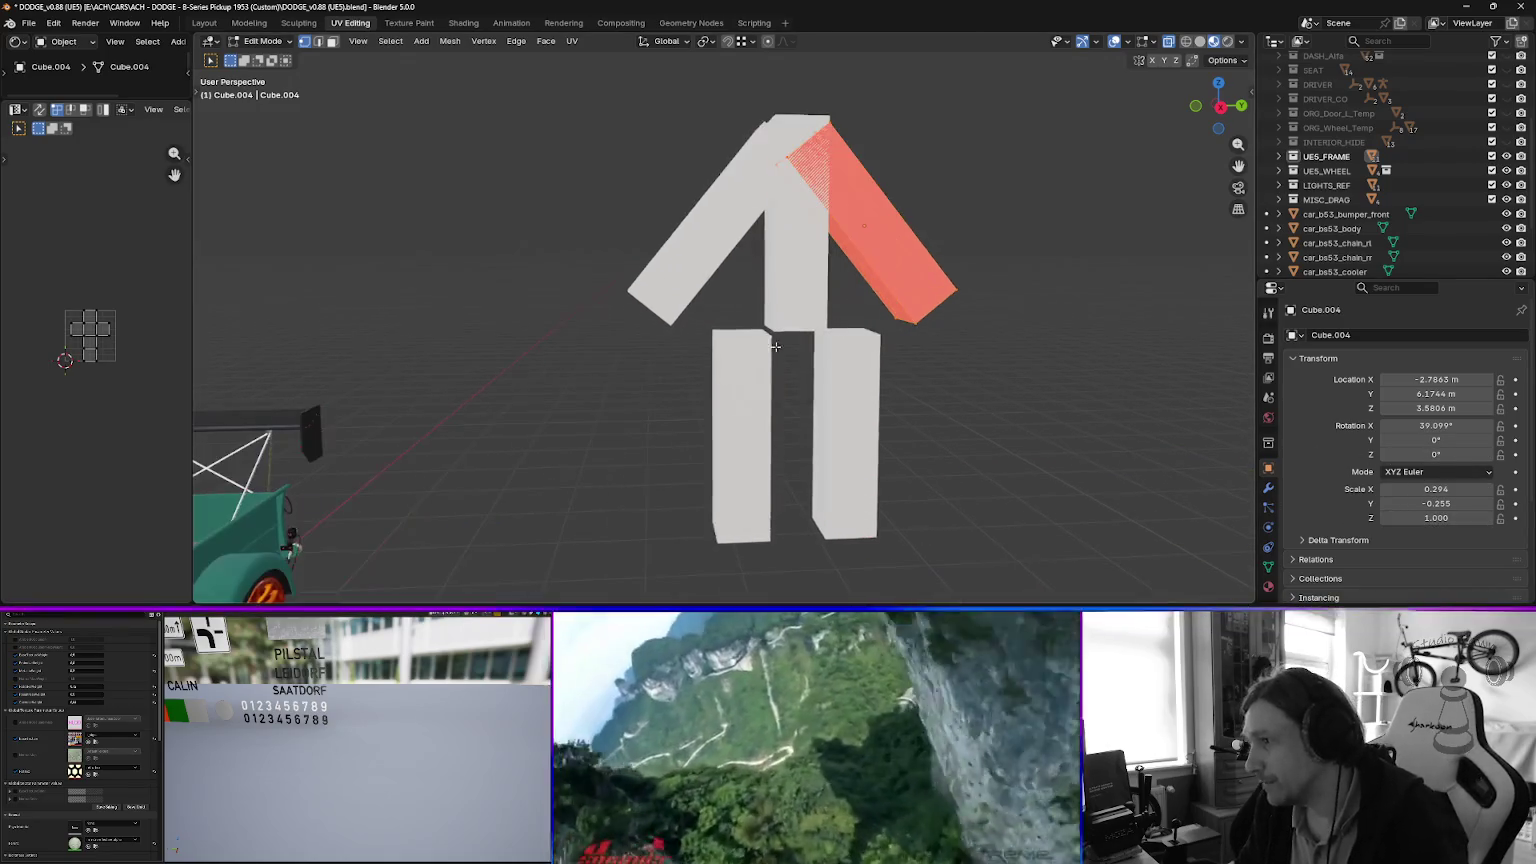
key(Tab)
click(747, 376)
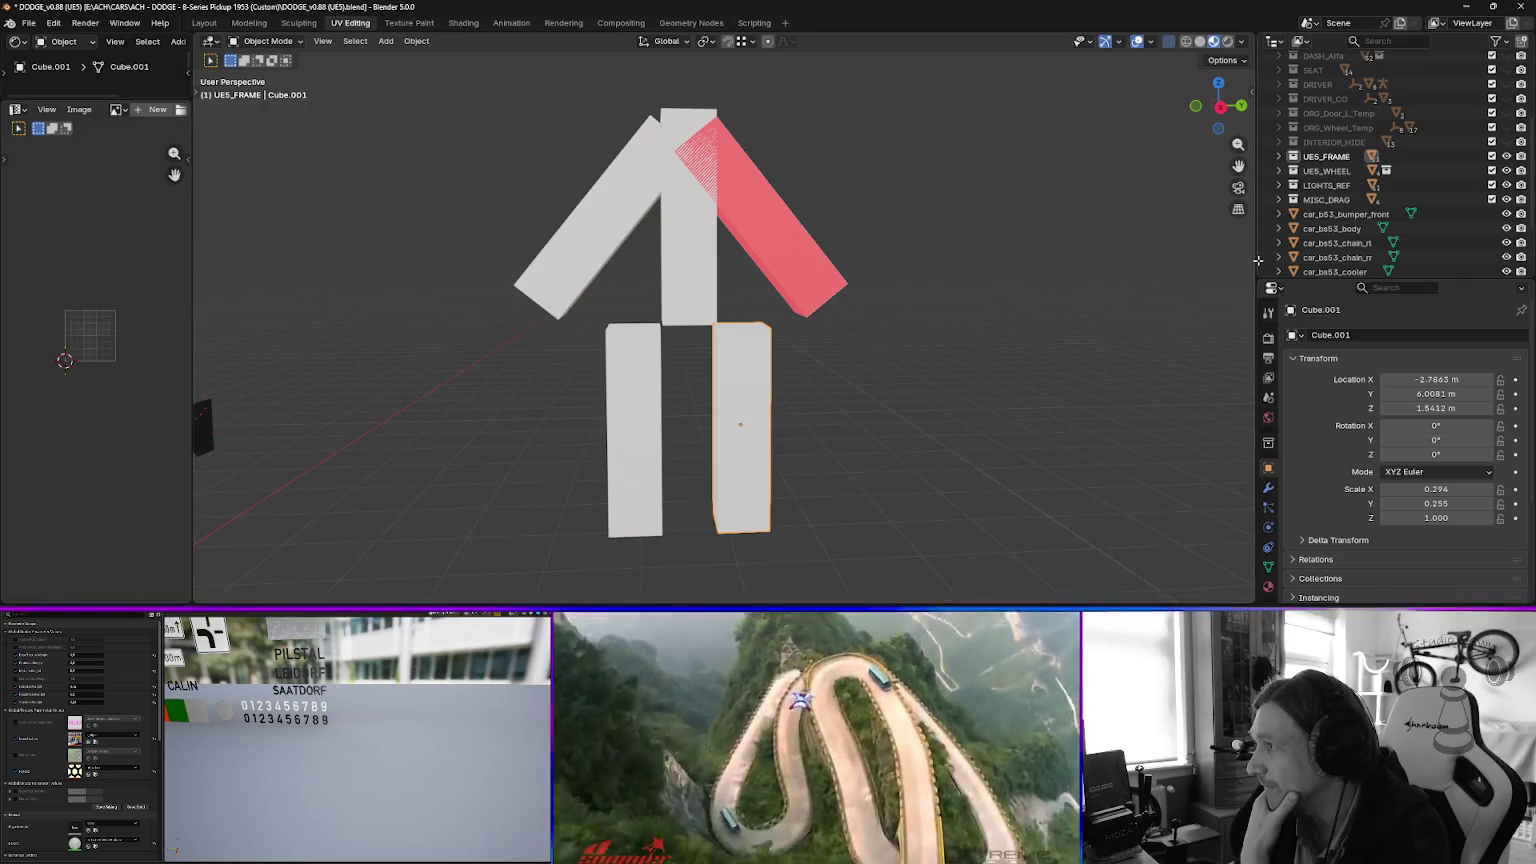
drag(1258, 260, 1100, 260)
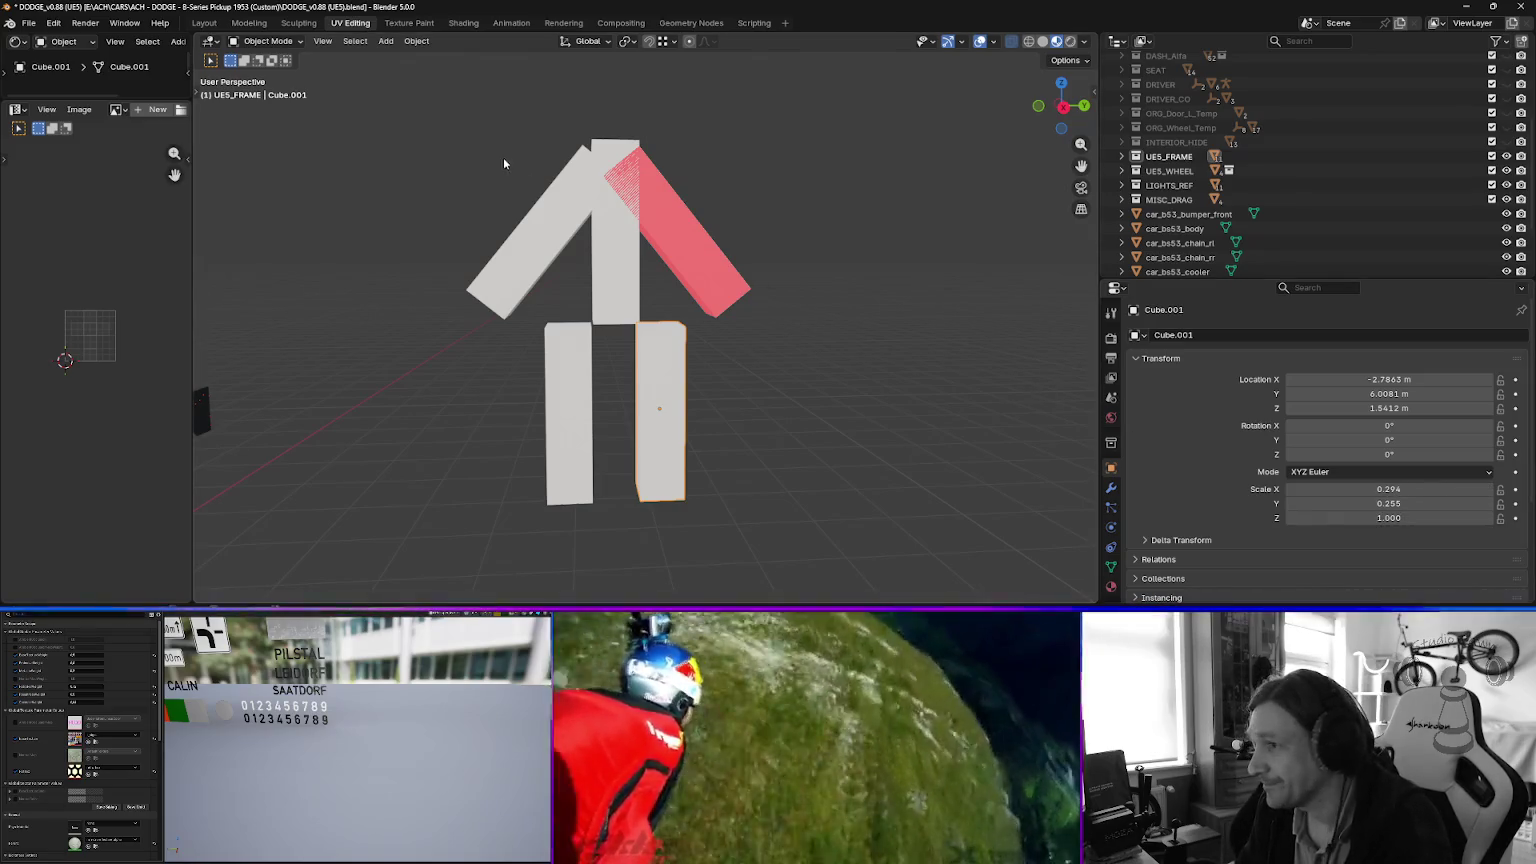
Select the left lower block and body block with the rest and Join them into one object.
shift+click(568, 393)
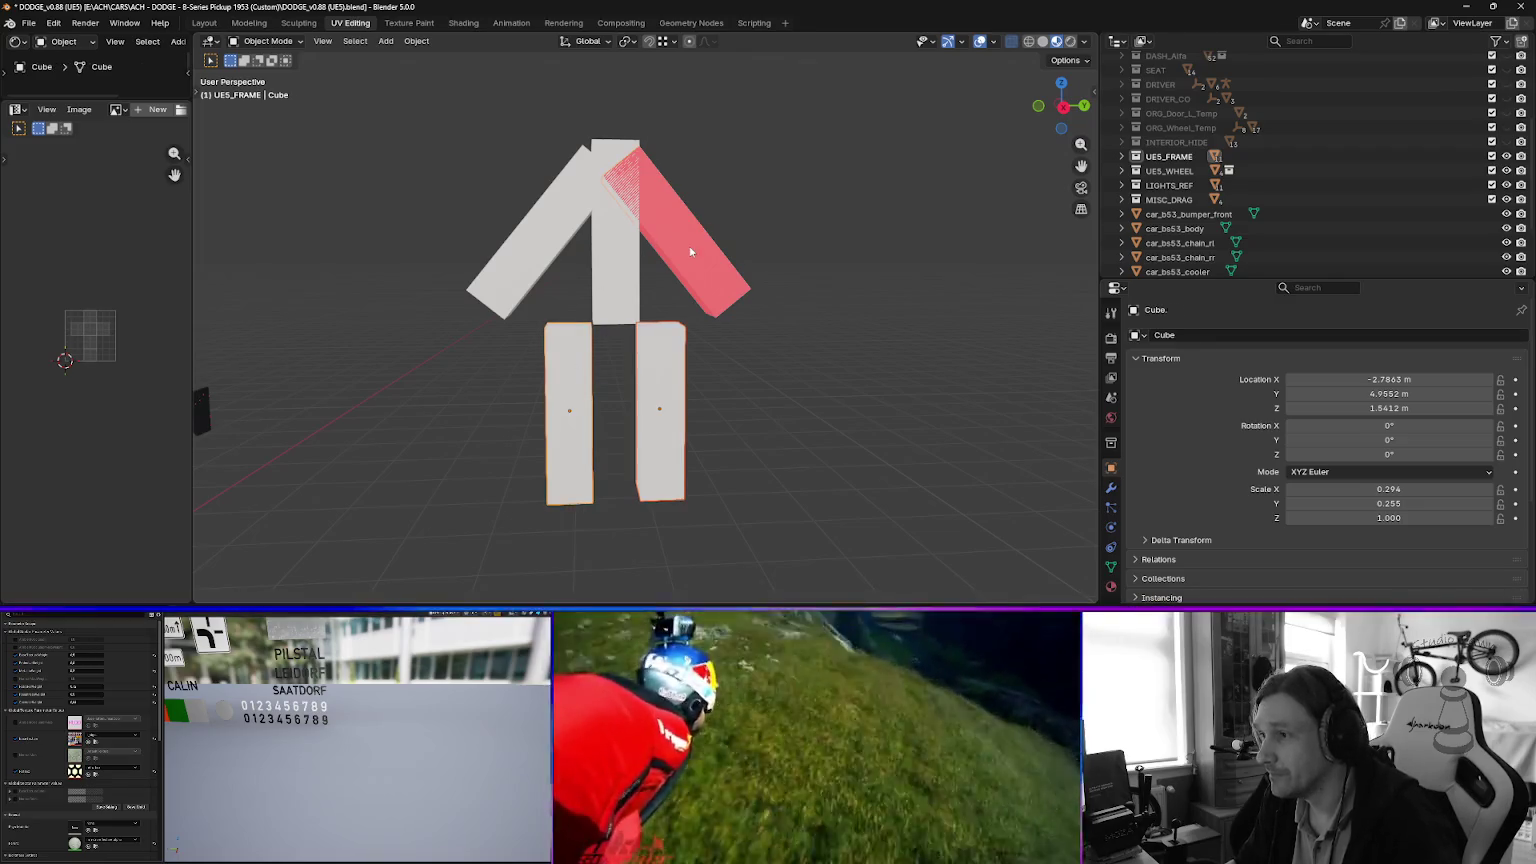
click(605, 260)
right_click(590, 271)
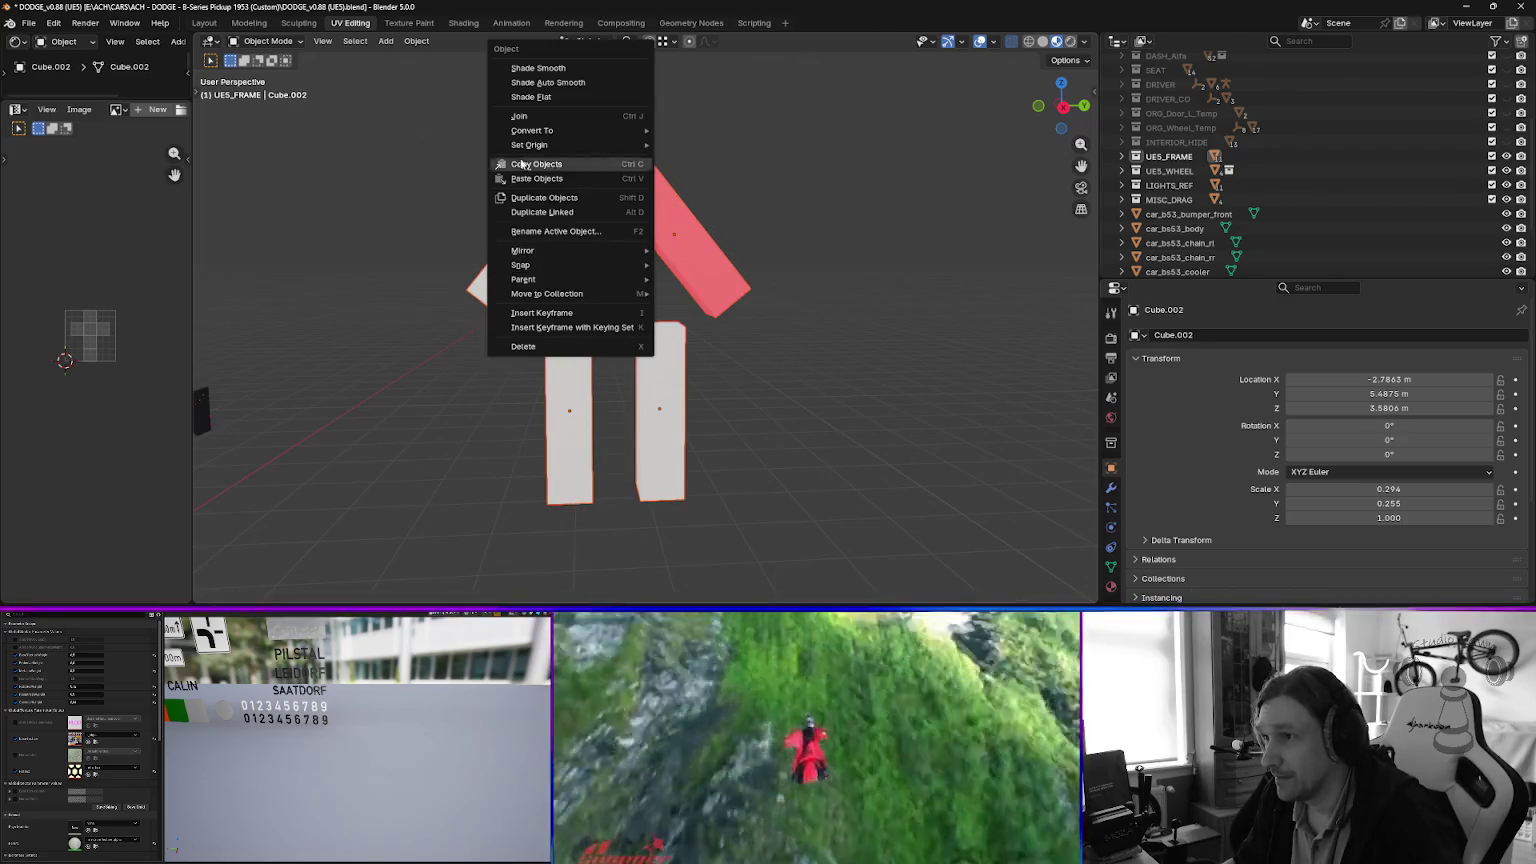
click(523, 117)
Shrink the joined box figure and move it toward the pickup truck.
key(s)
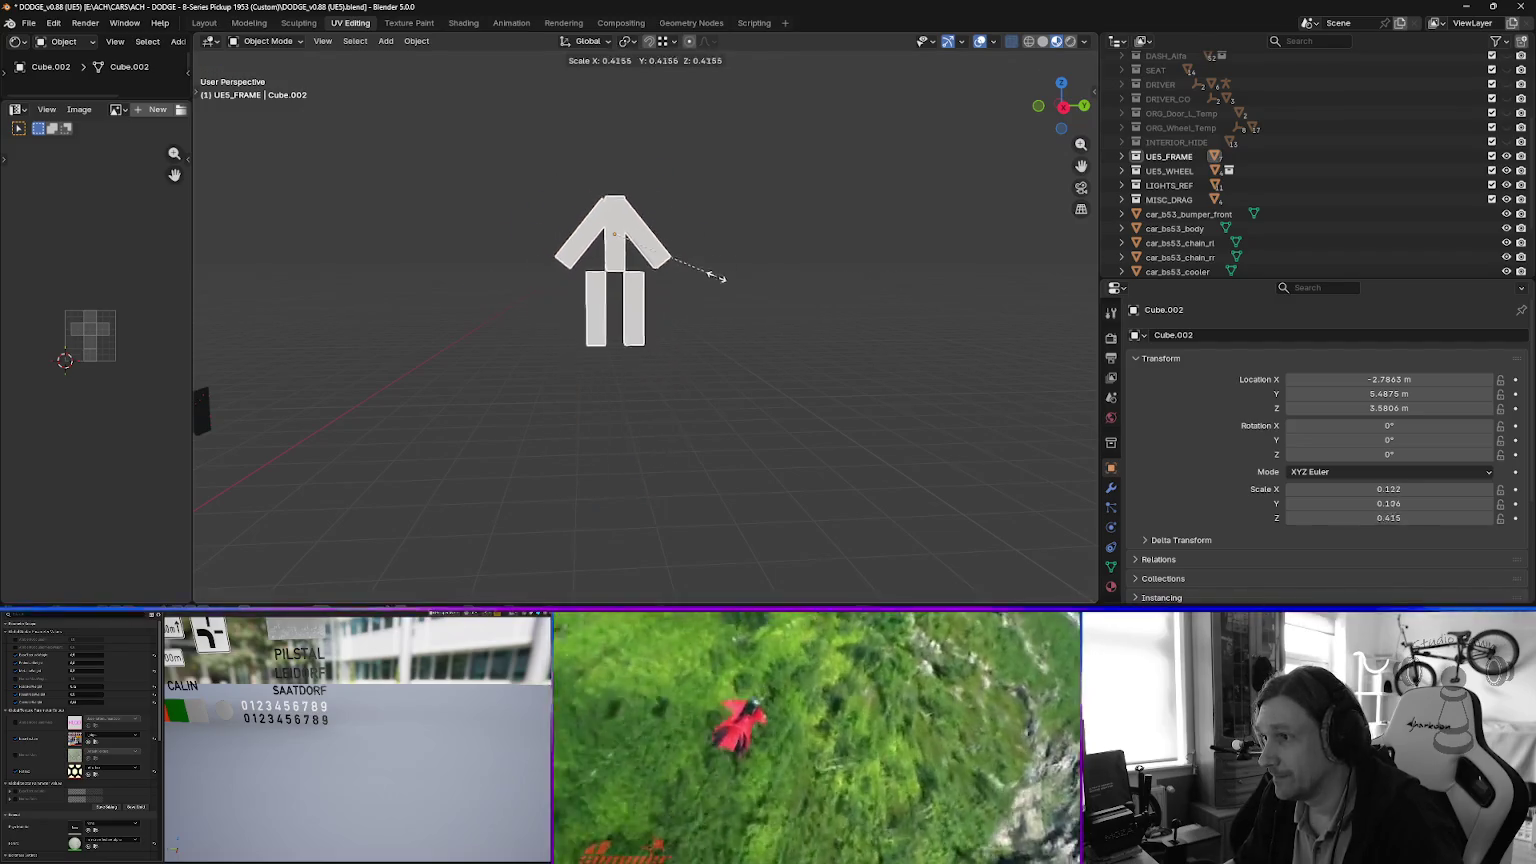
click(687, 265)
scroll(801, 262, down, 3)
key(g)
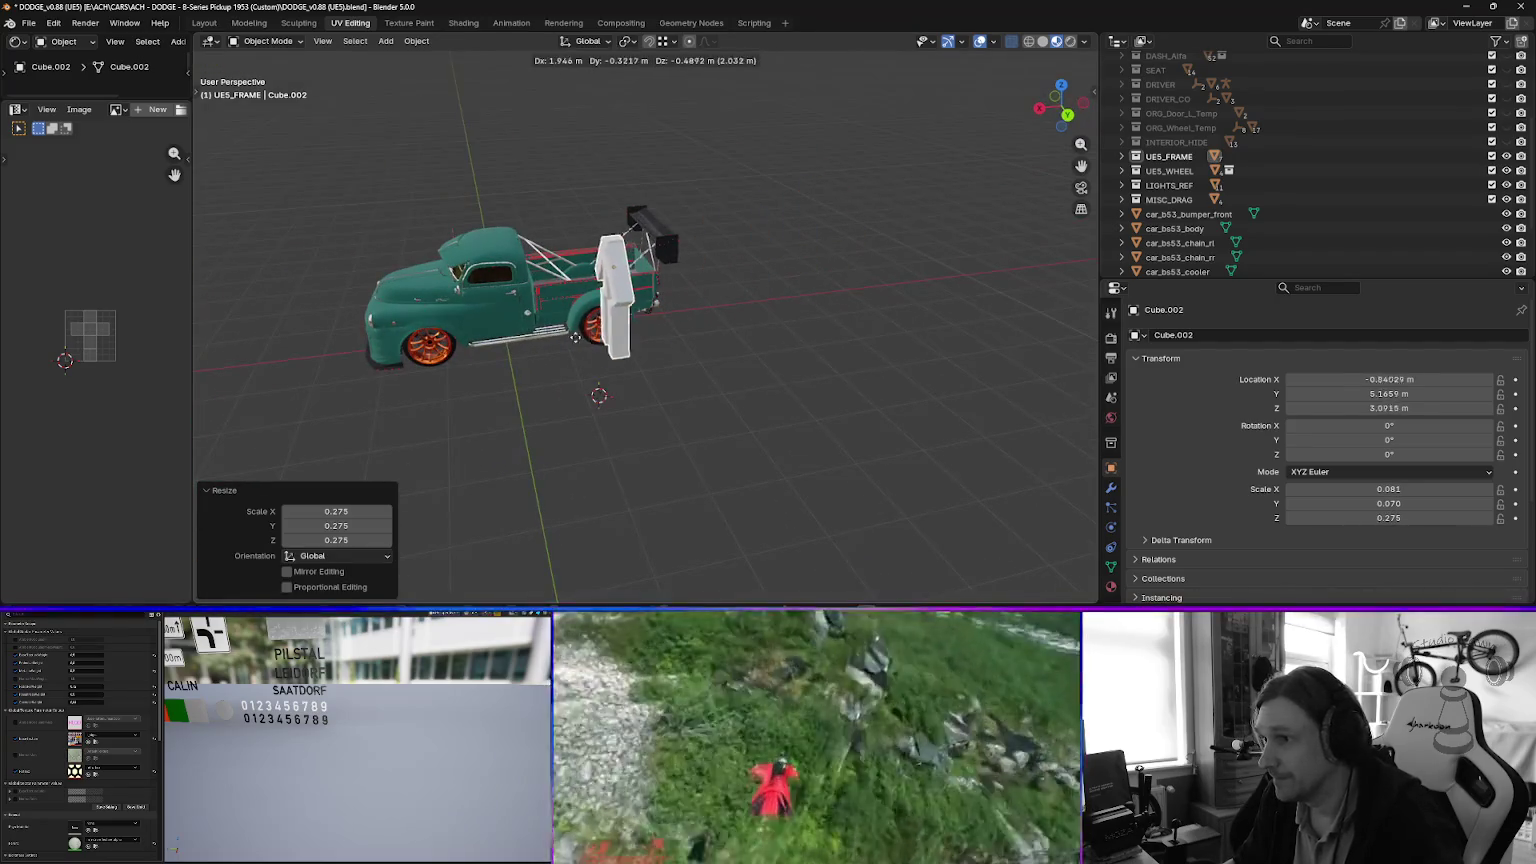
click(540, 408)
scroll(540, 408, up, 2)
scroll(540, 408, down, 2)
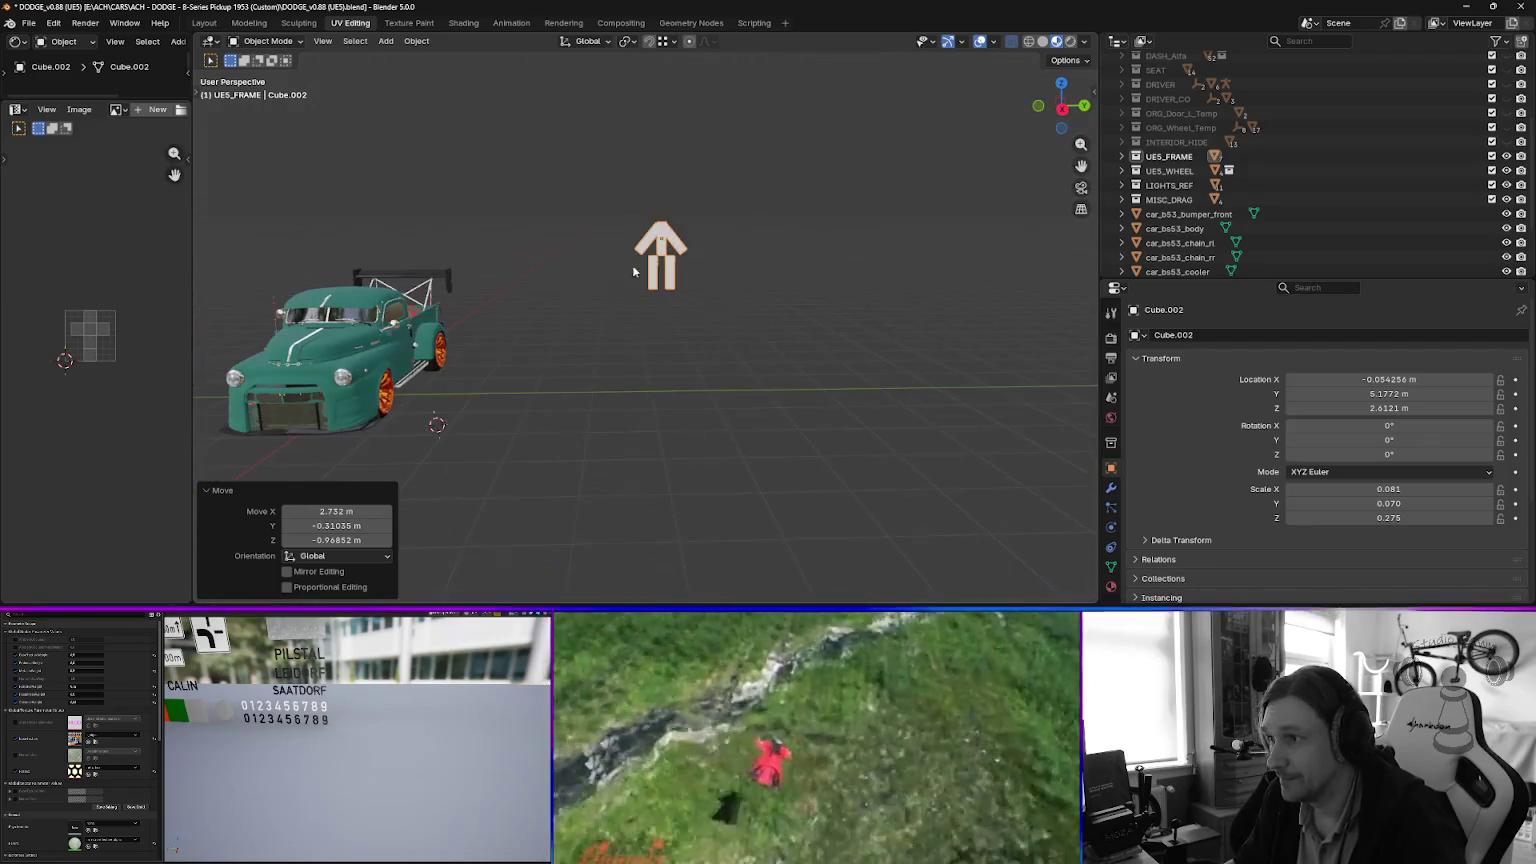
key(g)
click(662, 336)
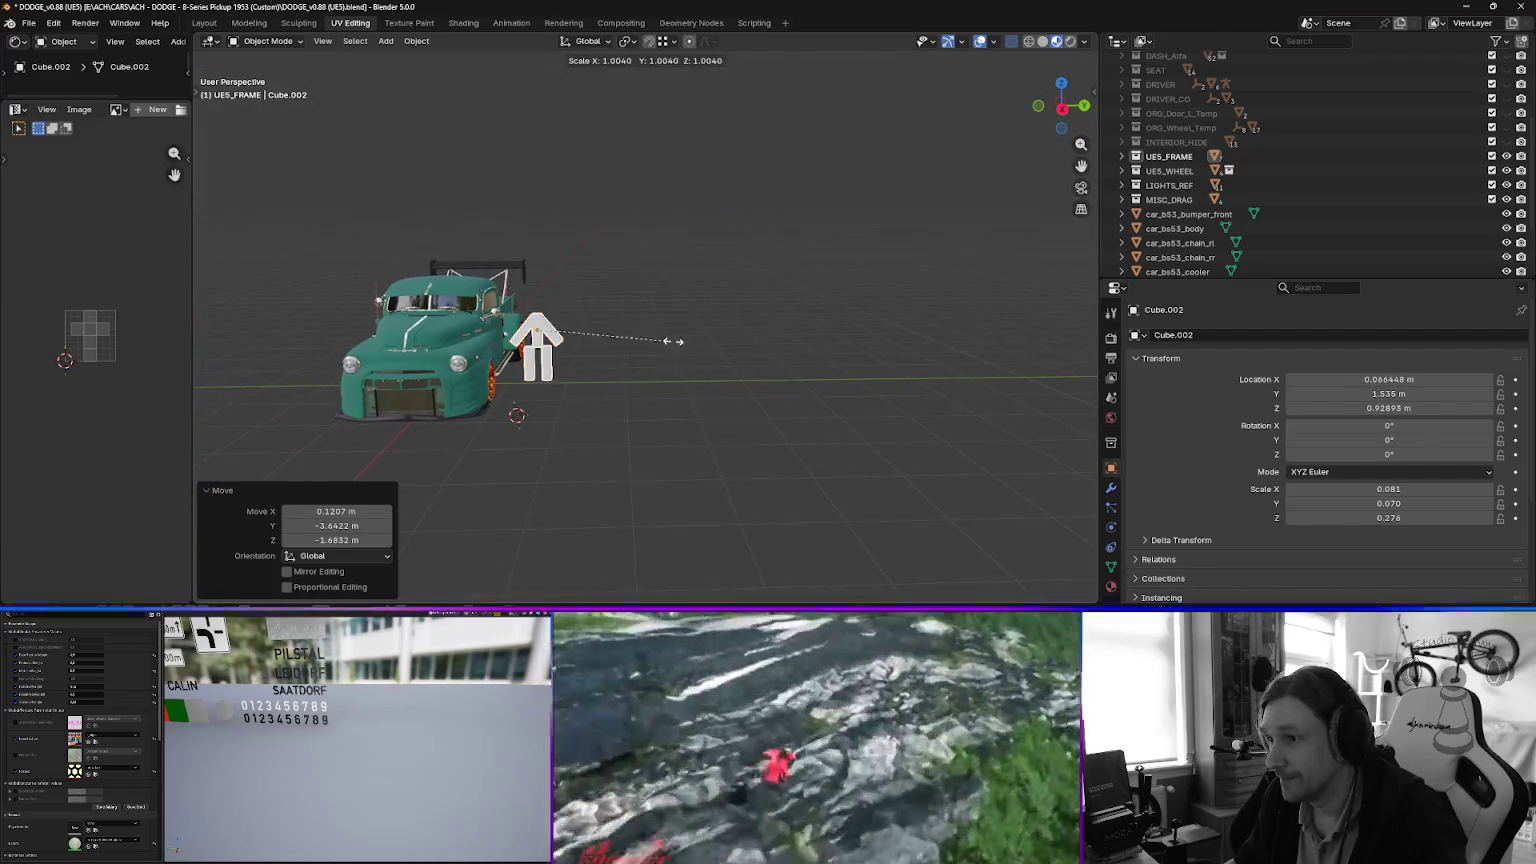
Fine-tune the figure's size and place it next to the truck.
key(s)
click(675, 354)
key(g)
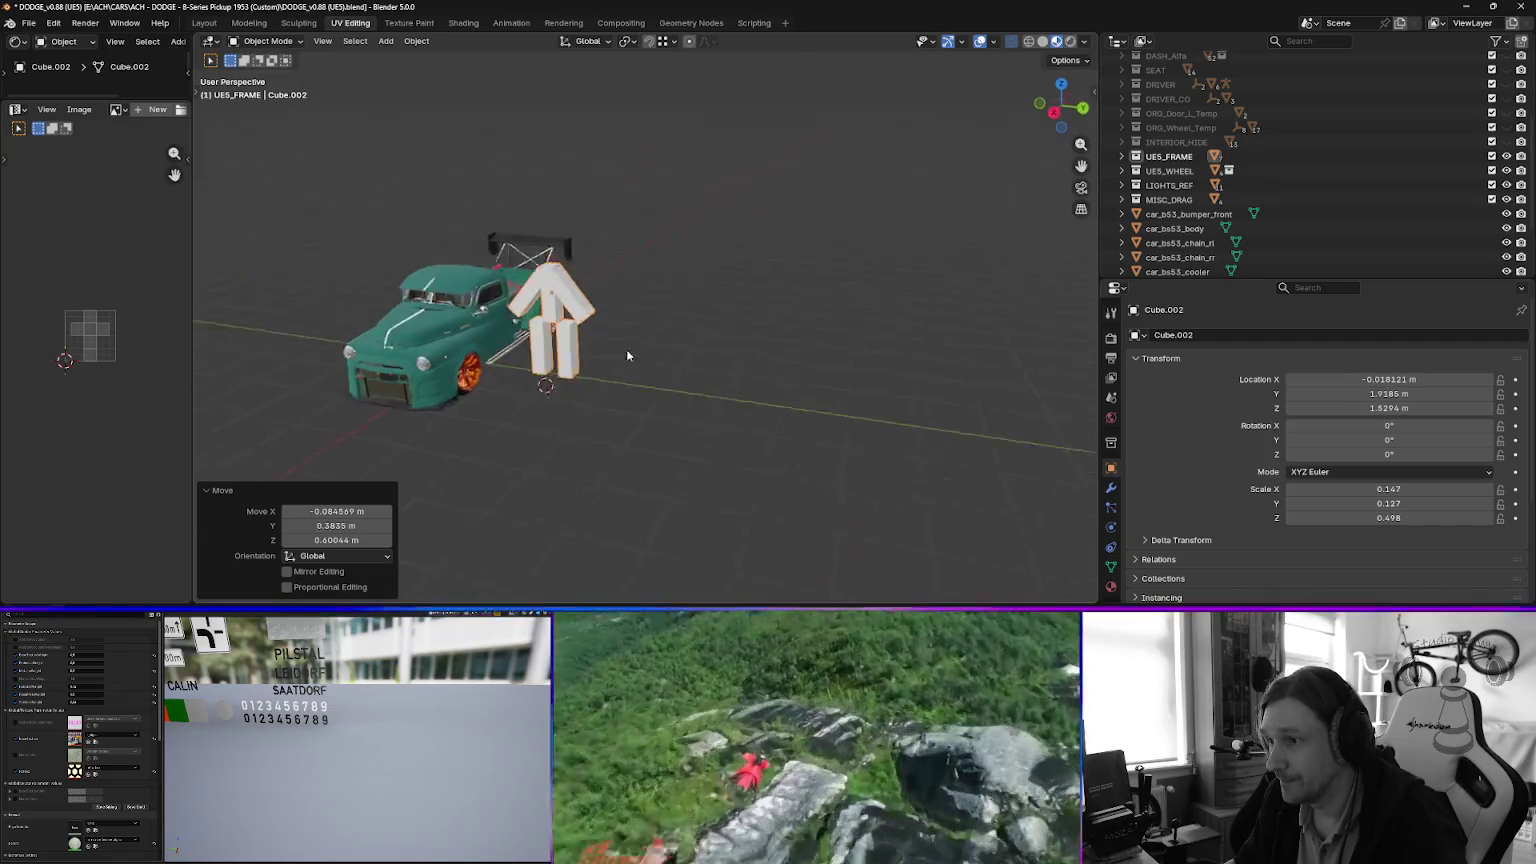
click(494, 311)
key(s)
click(715, 345)
scroll(604, 337, up, 5)
key(s)
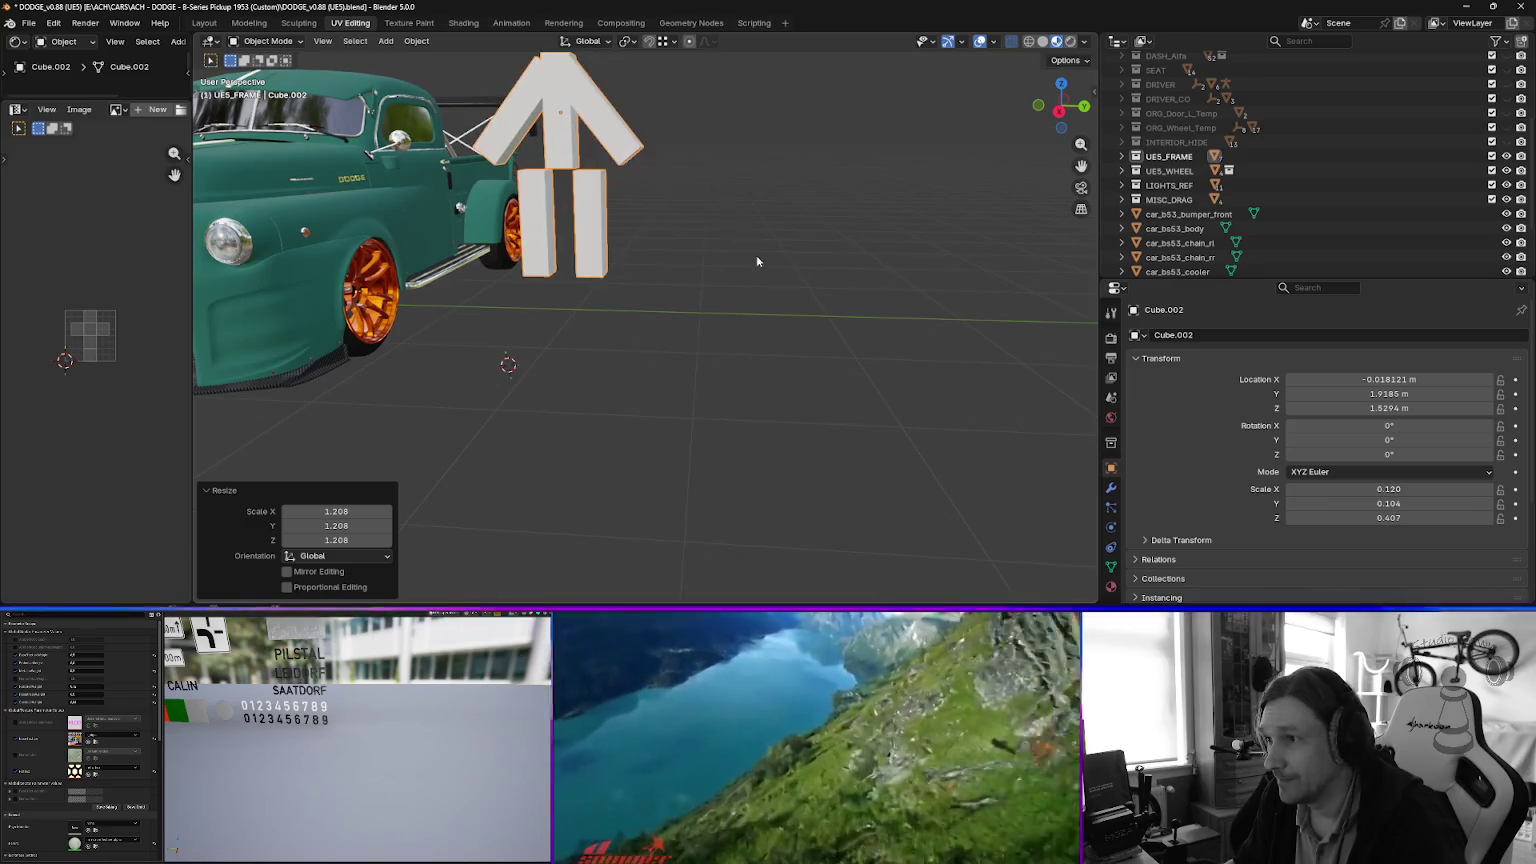
click(772, 262)
Lower the figure 0.22088 m along Z so it stands on the ground at 1.3085 m.
scroll(750, 240, up, 2)
key(g)
key(z)
click(1011, 401)
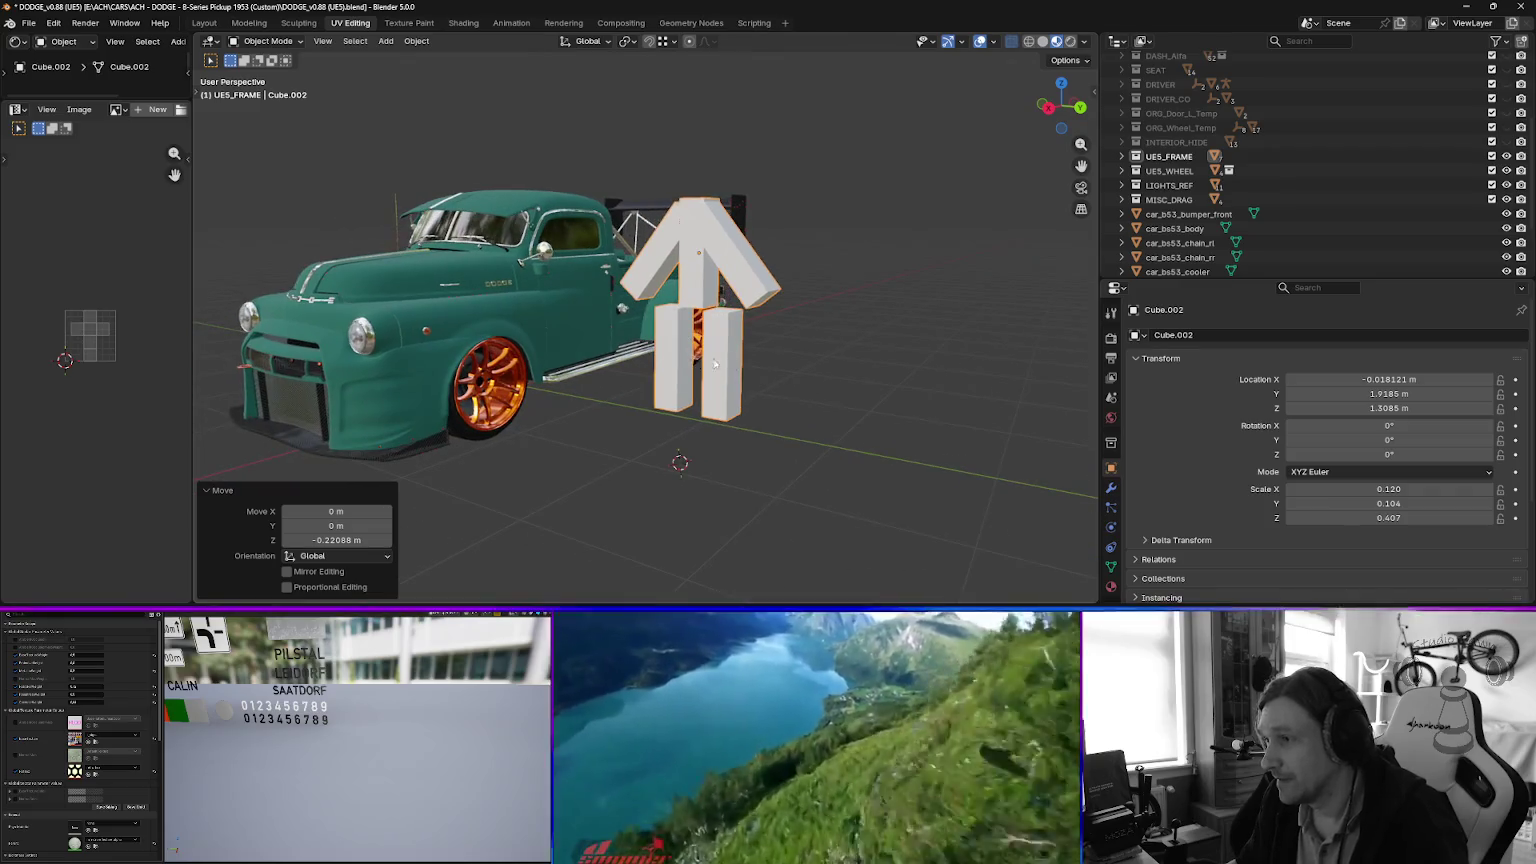
scroll(690, 360, up, 3)
scroll(722, 396, down, 5)
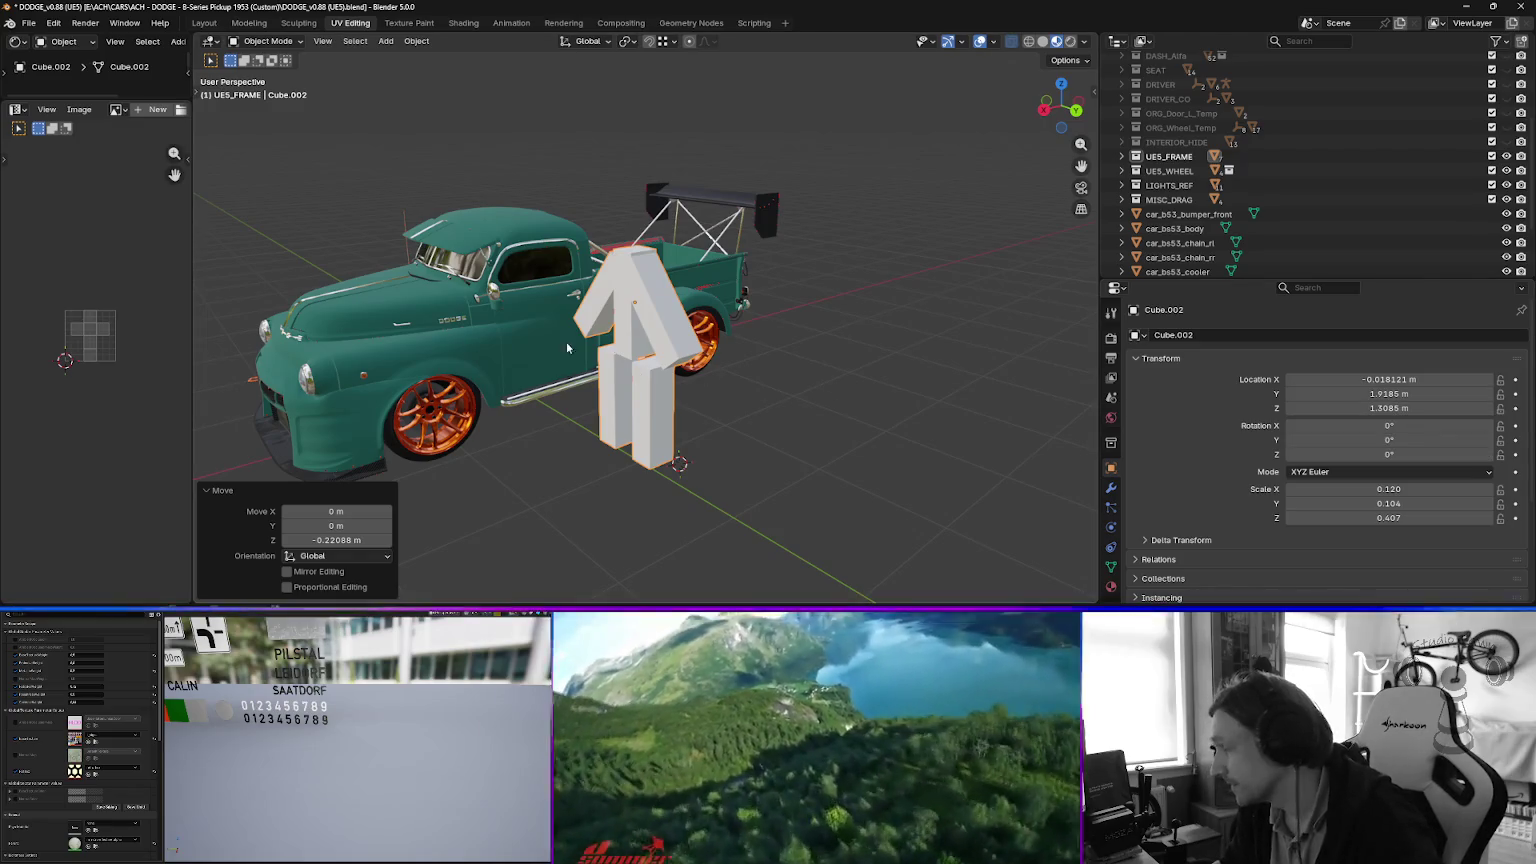
key(ctrl+a)
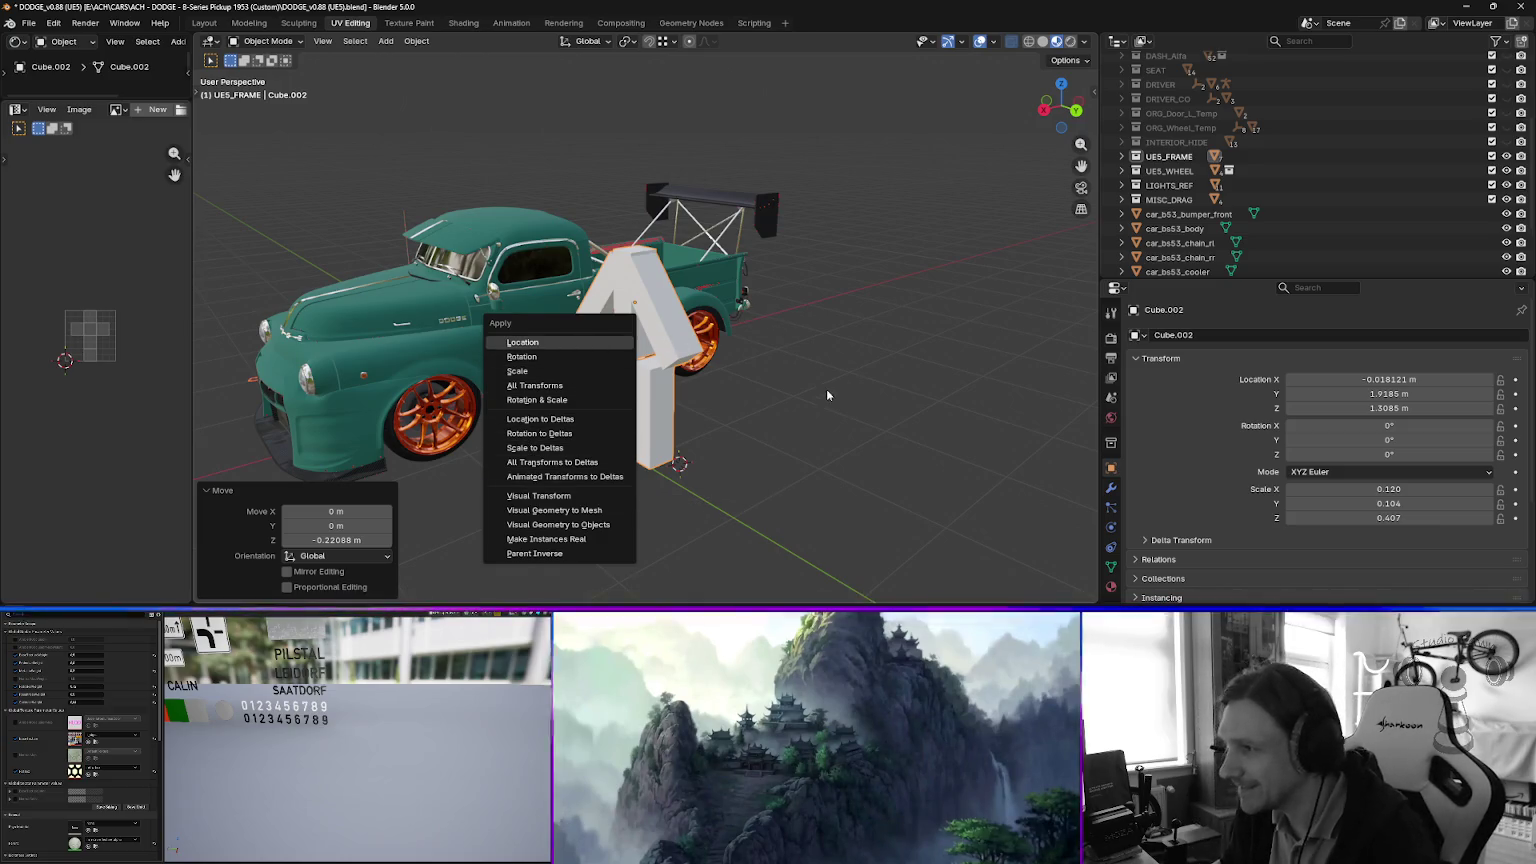
Apply the box figure's scale with Ctrl+A > Scale so it reads 1.000 on all axes.
key(Escape)
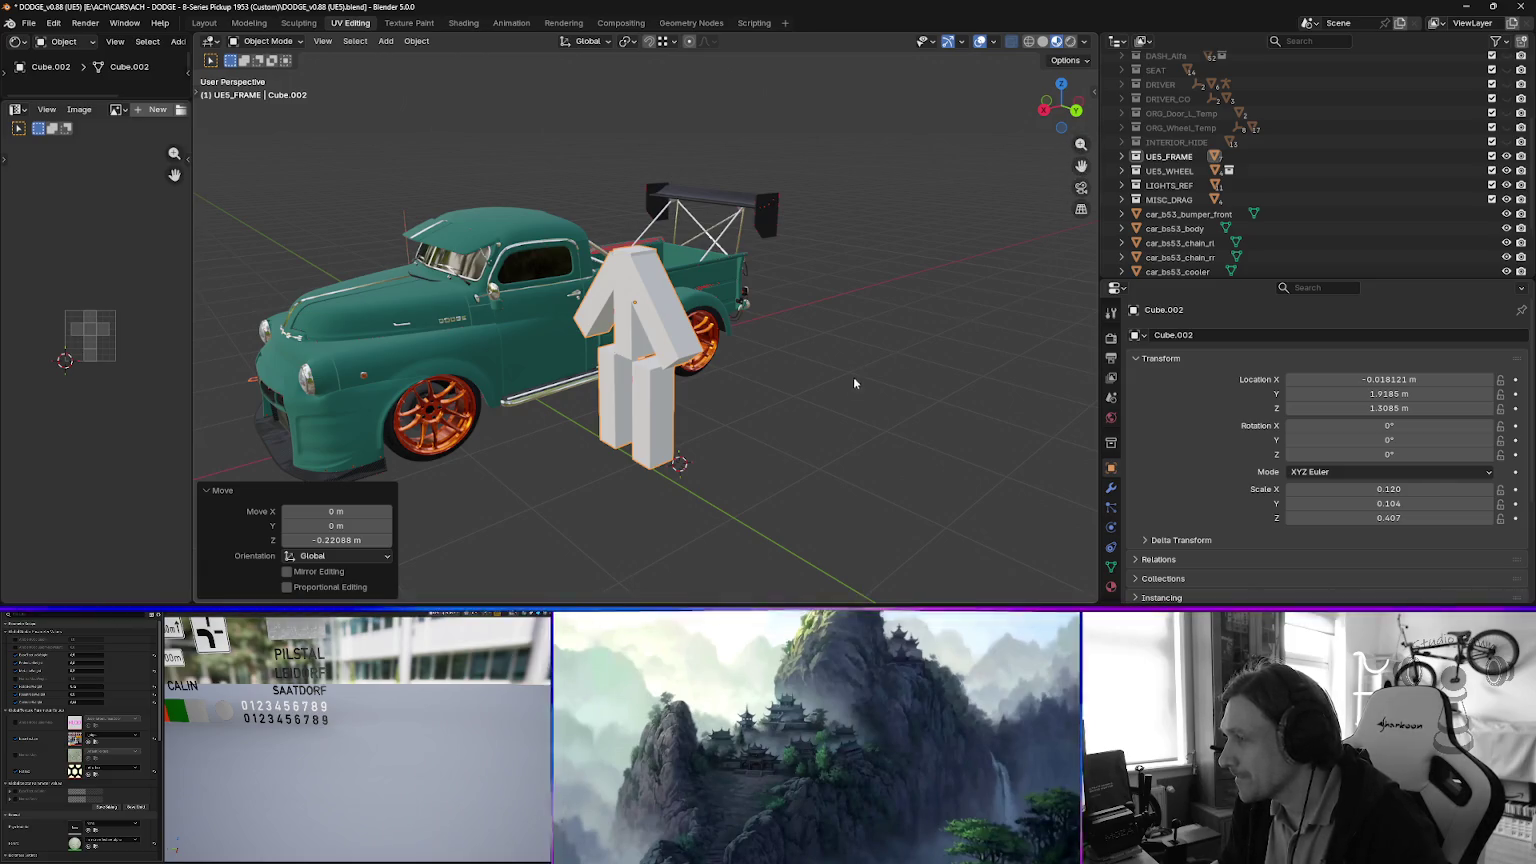
drag(750, 402, 1381, 487)
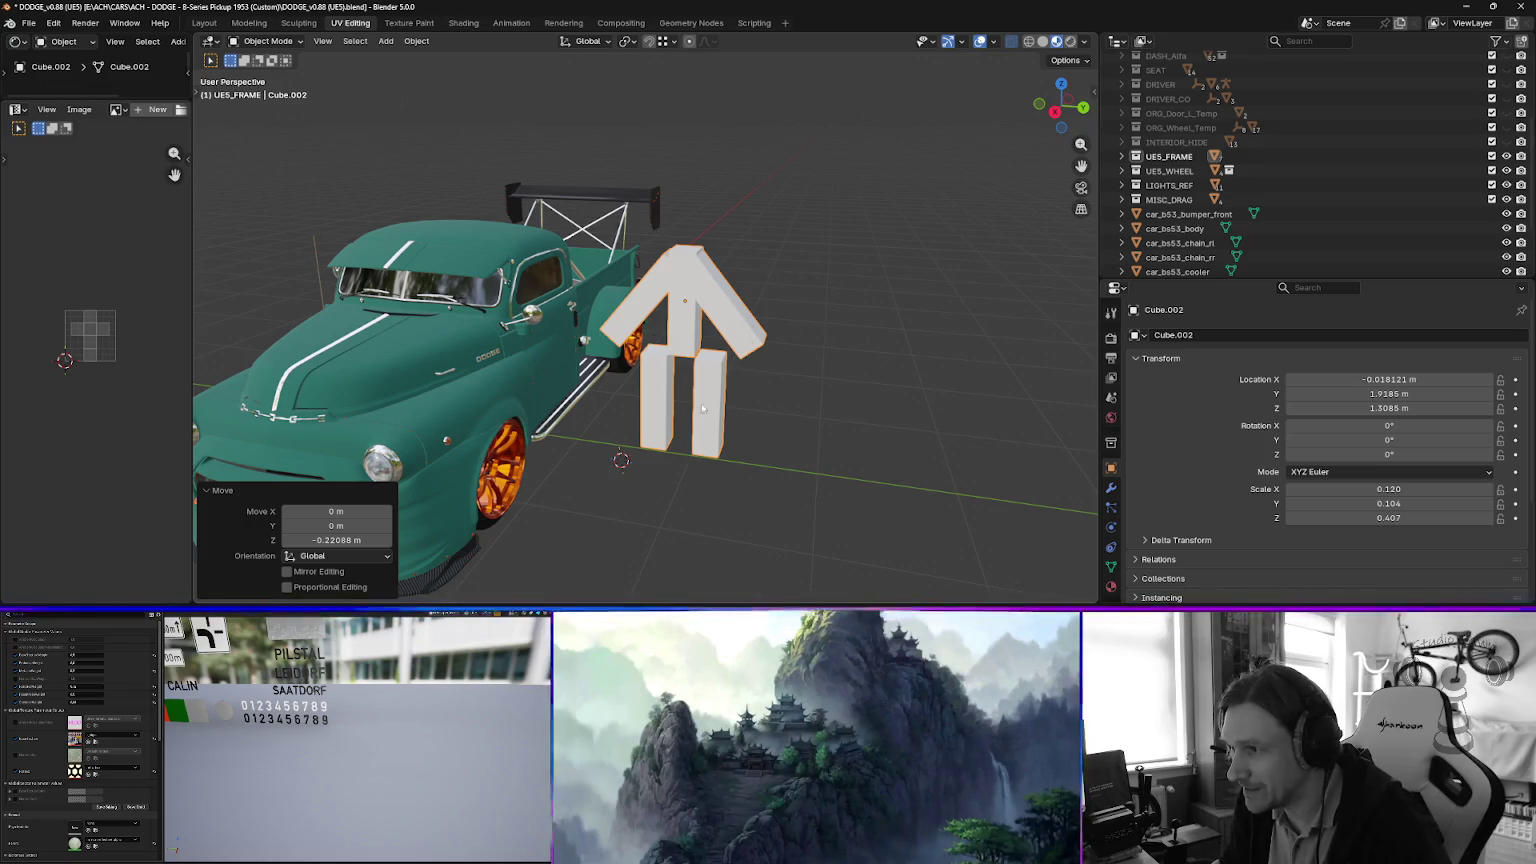
key(ctrl+a)
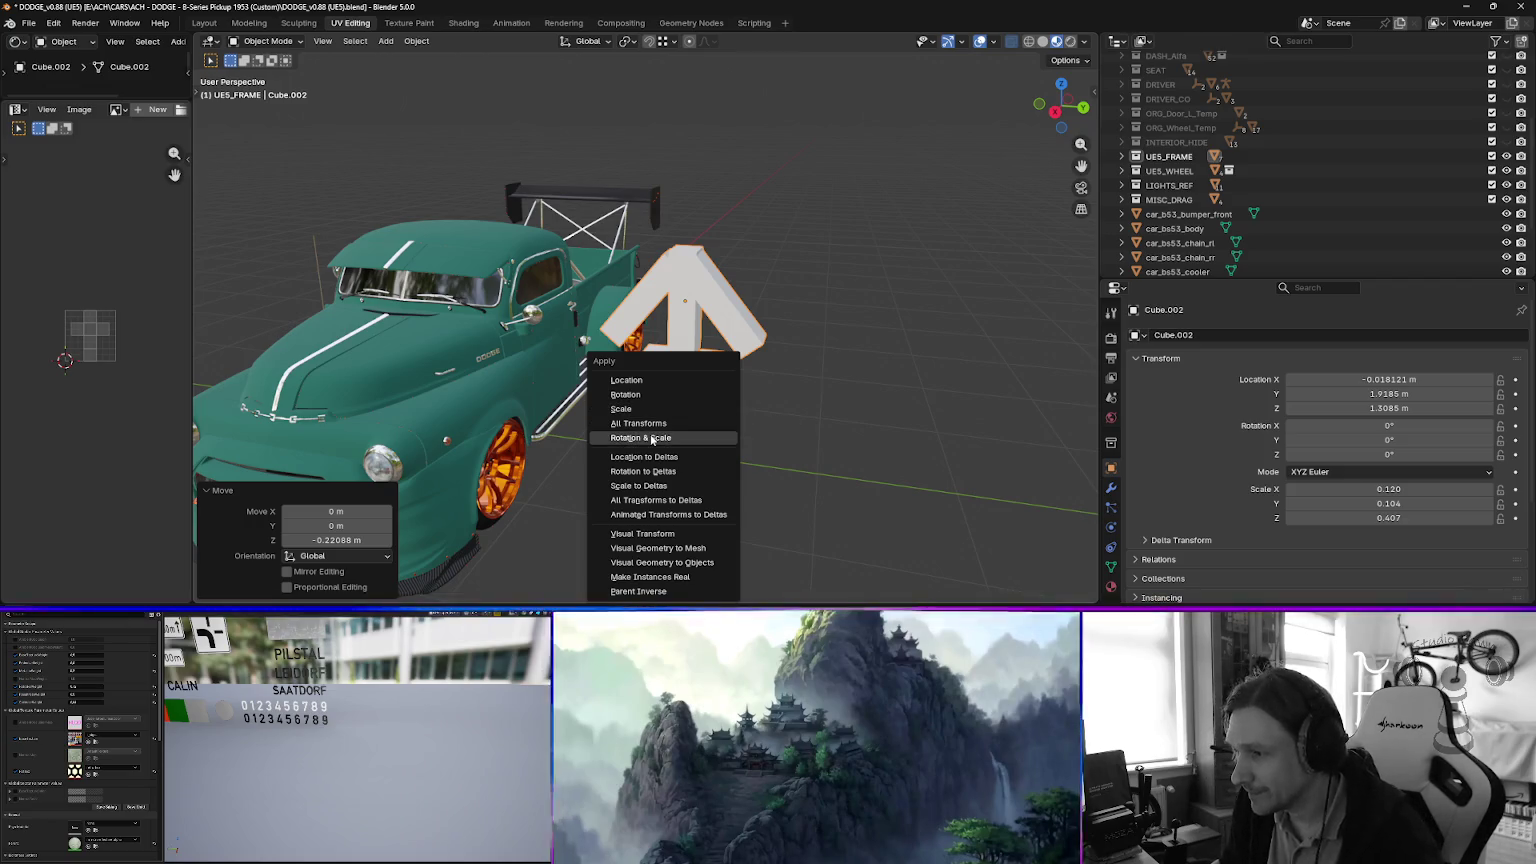
click(642, 410)
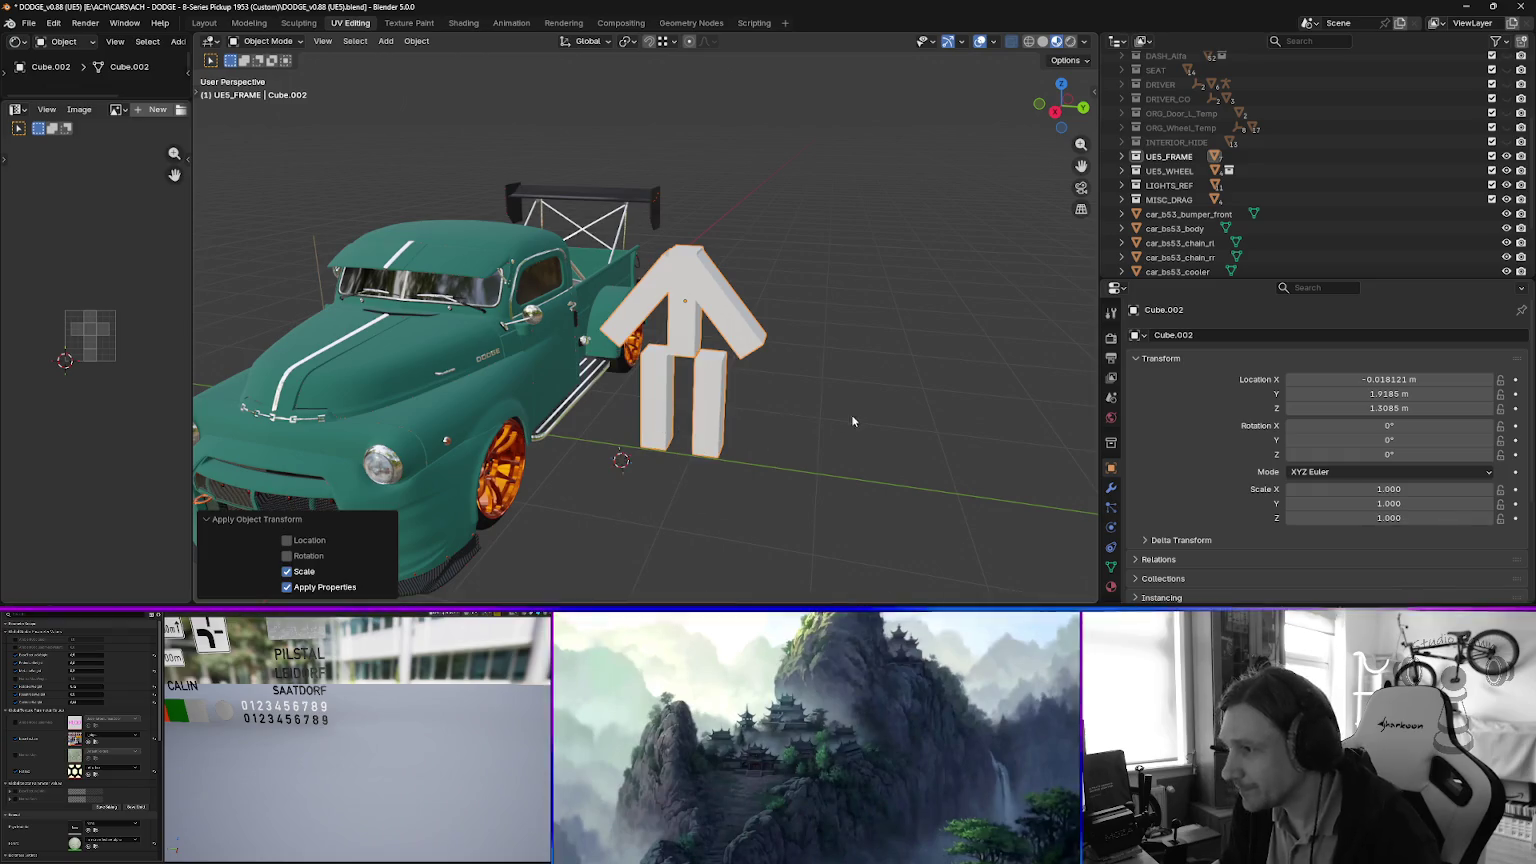
Turn off Face Orientation in the Viewport Overlays dropdown.
click(990, 42)
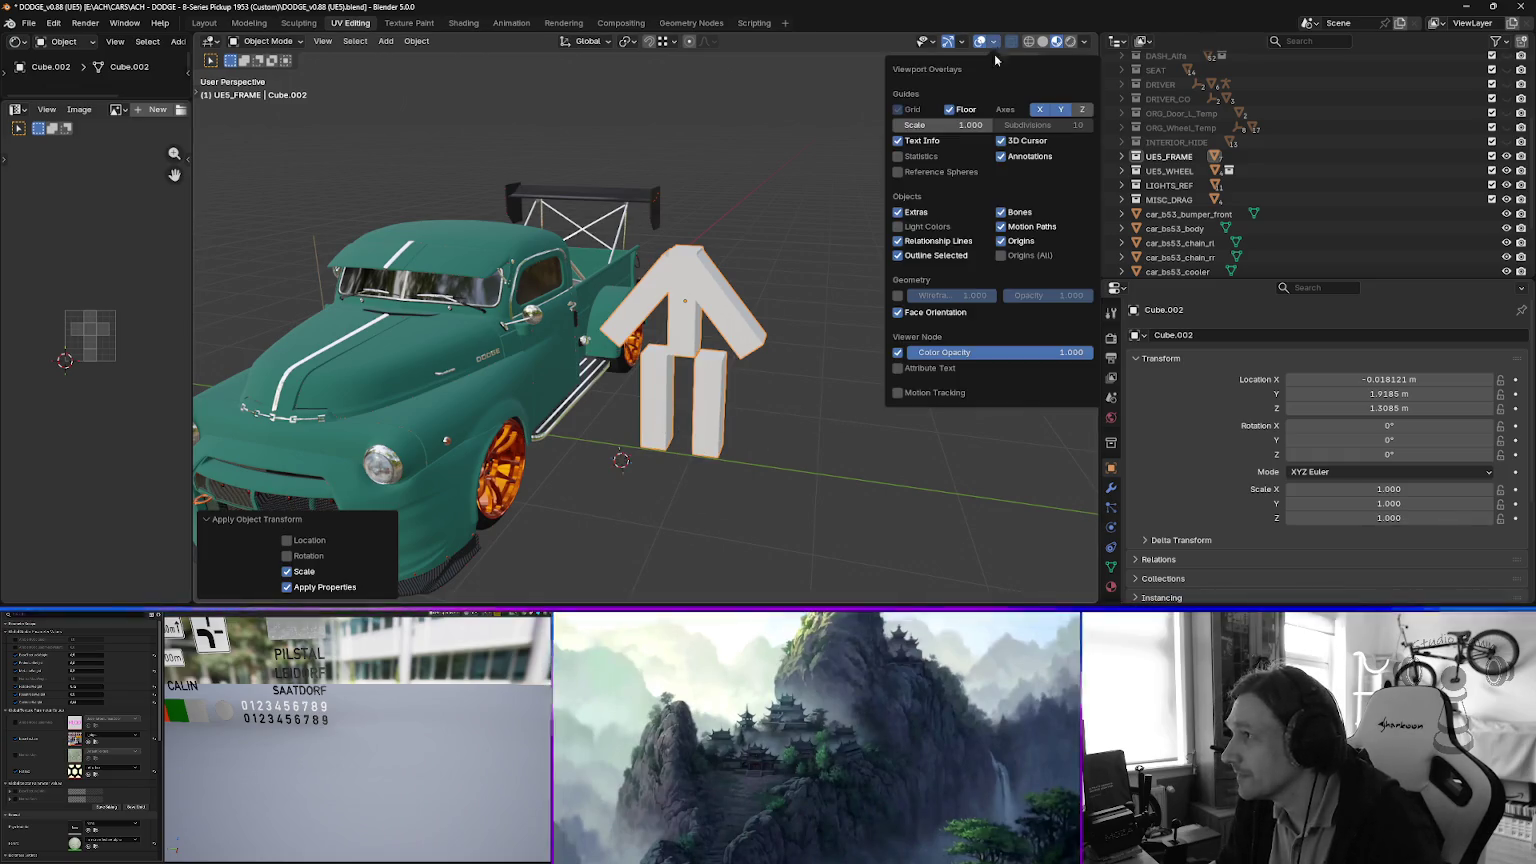
click(898, 313)
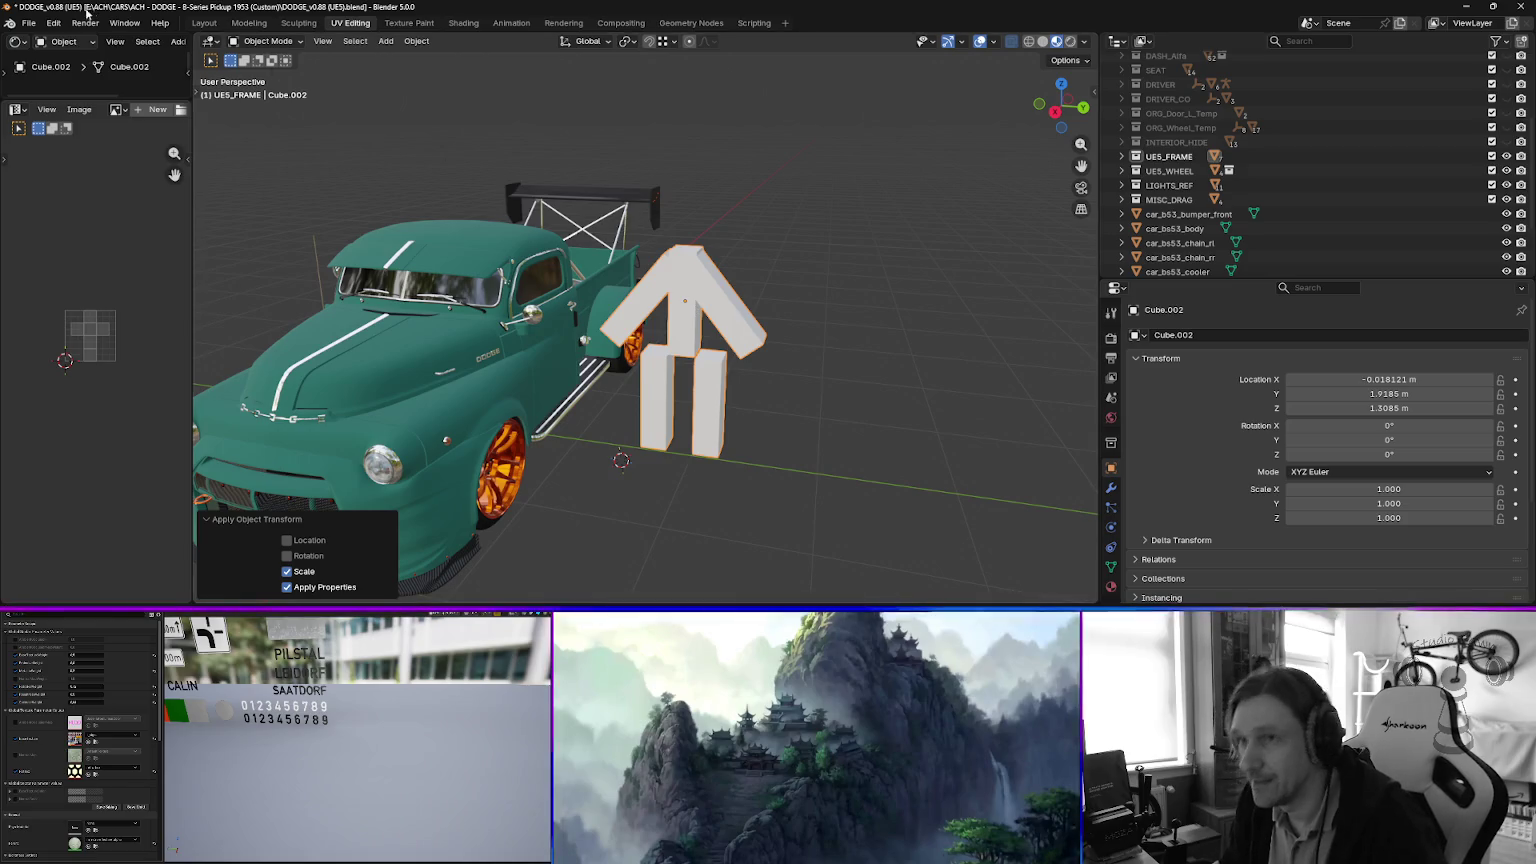
click(29, 22)
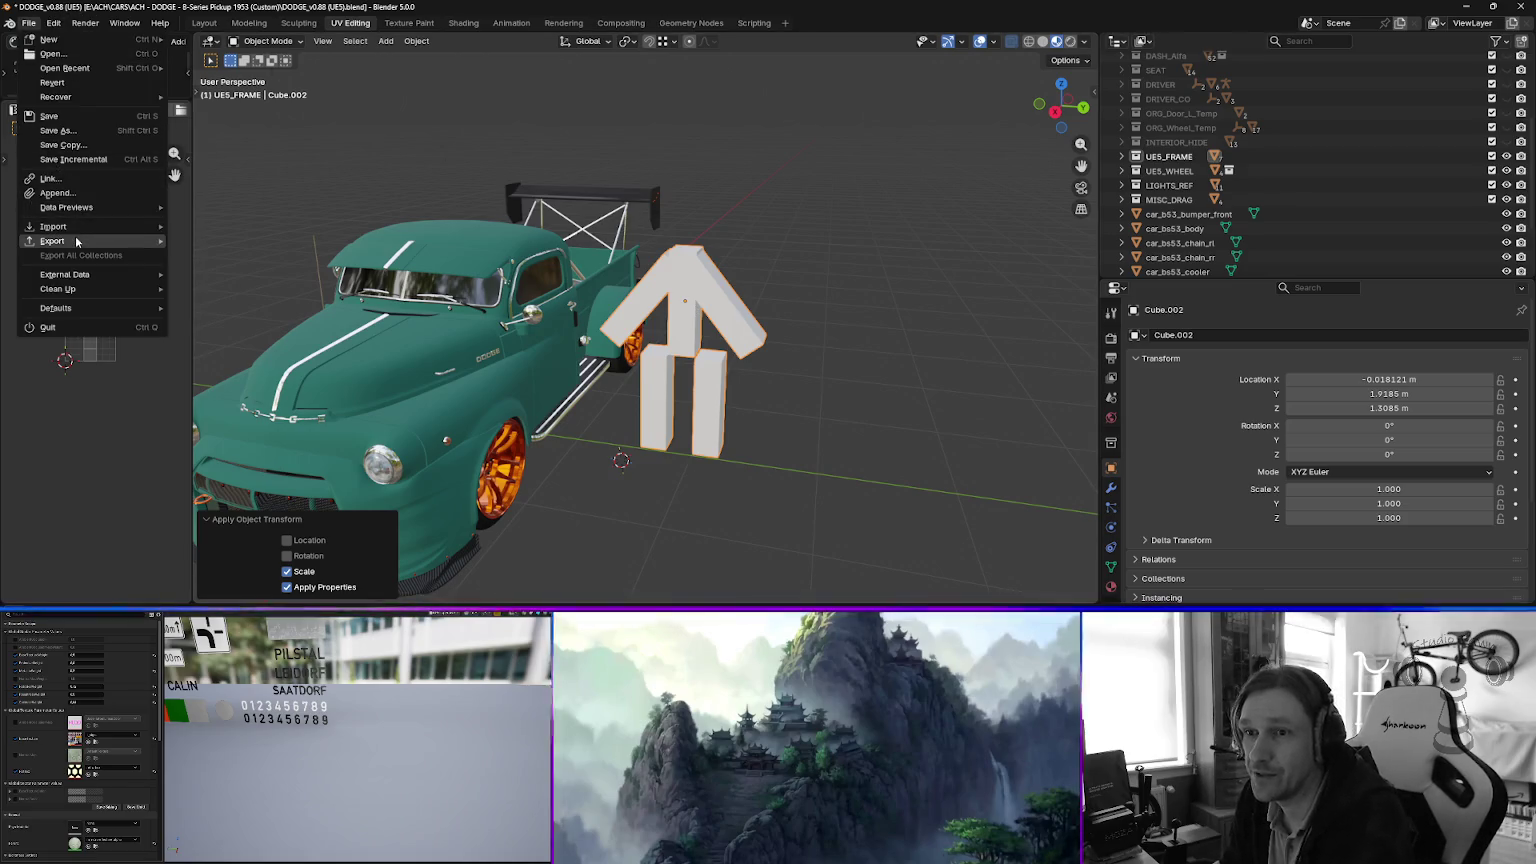
Review the FBX (.fbx) export Transform options, then close the export window without exporting.
mouse_move(76, 241)
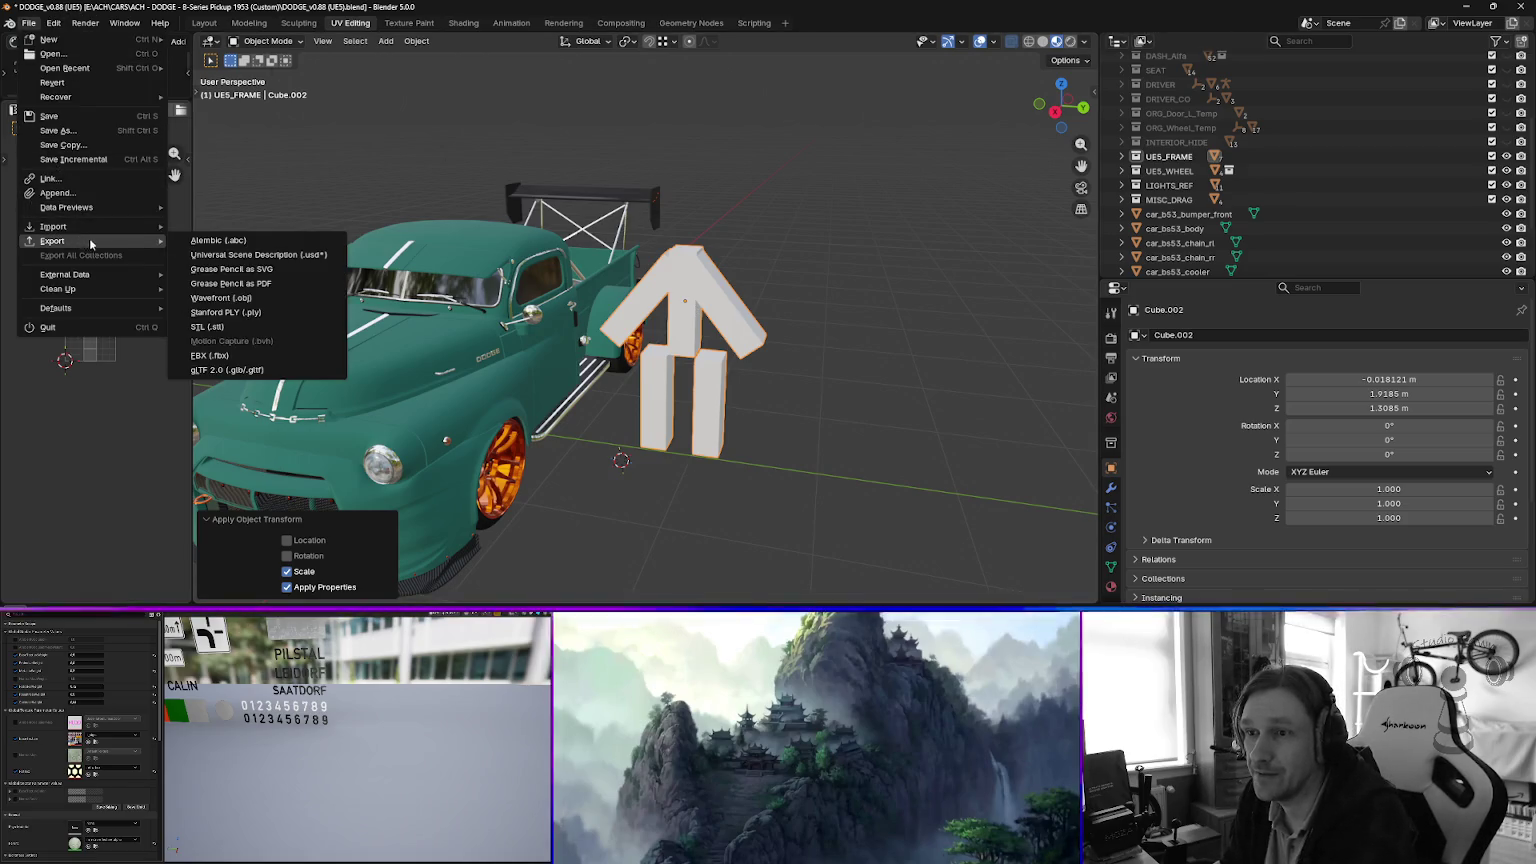
click(222, 357)
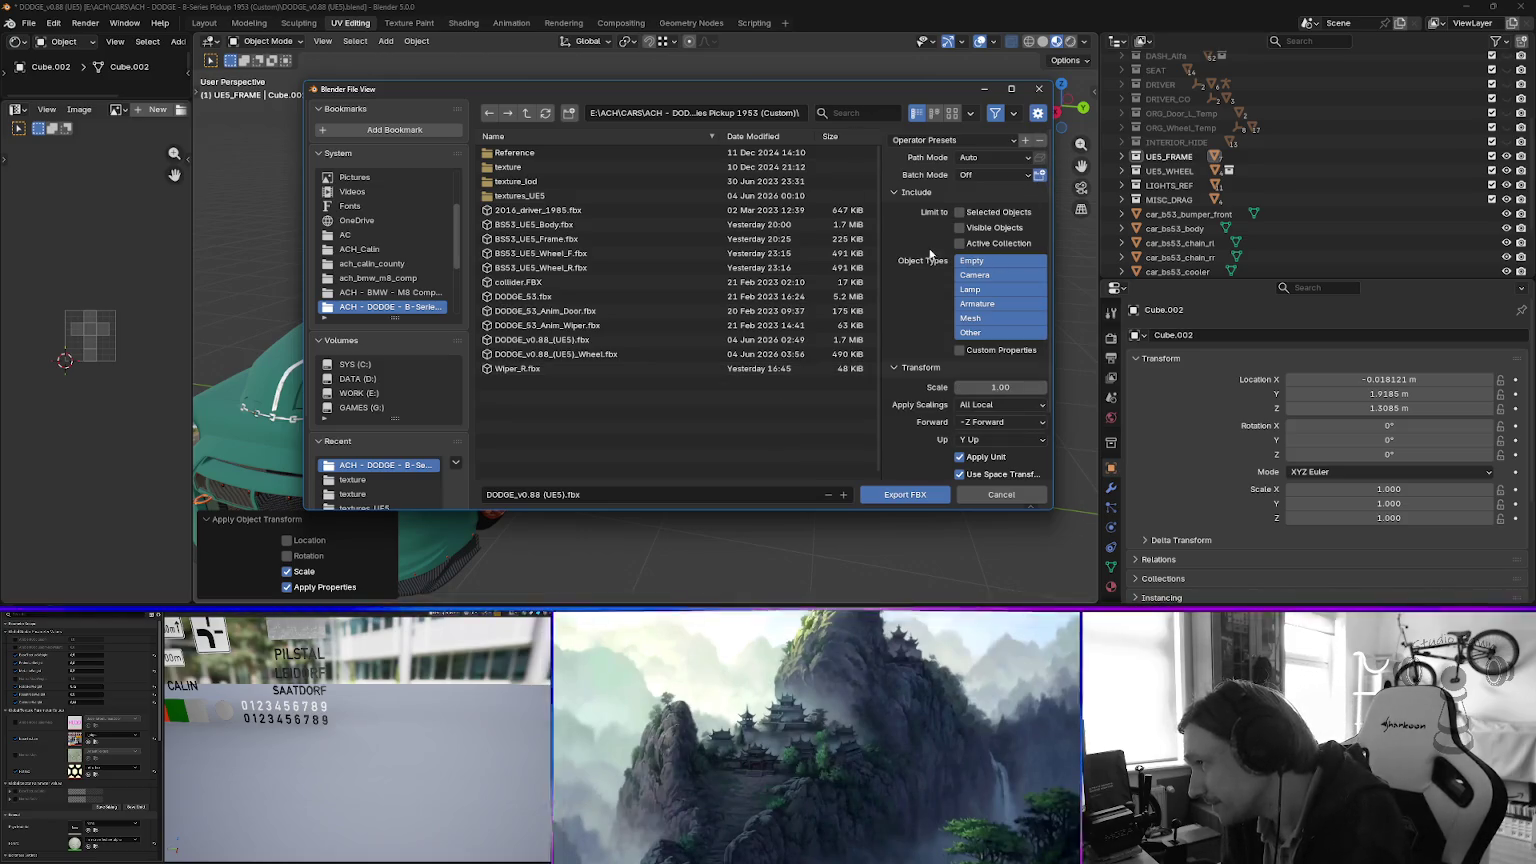
scroll(931, 255, down, 3)
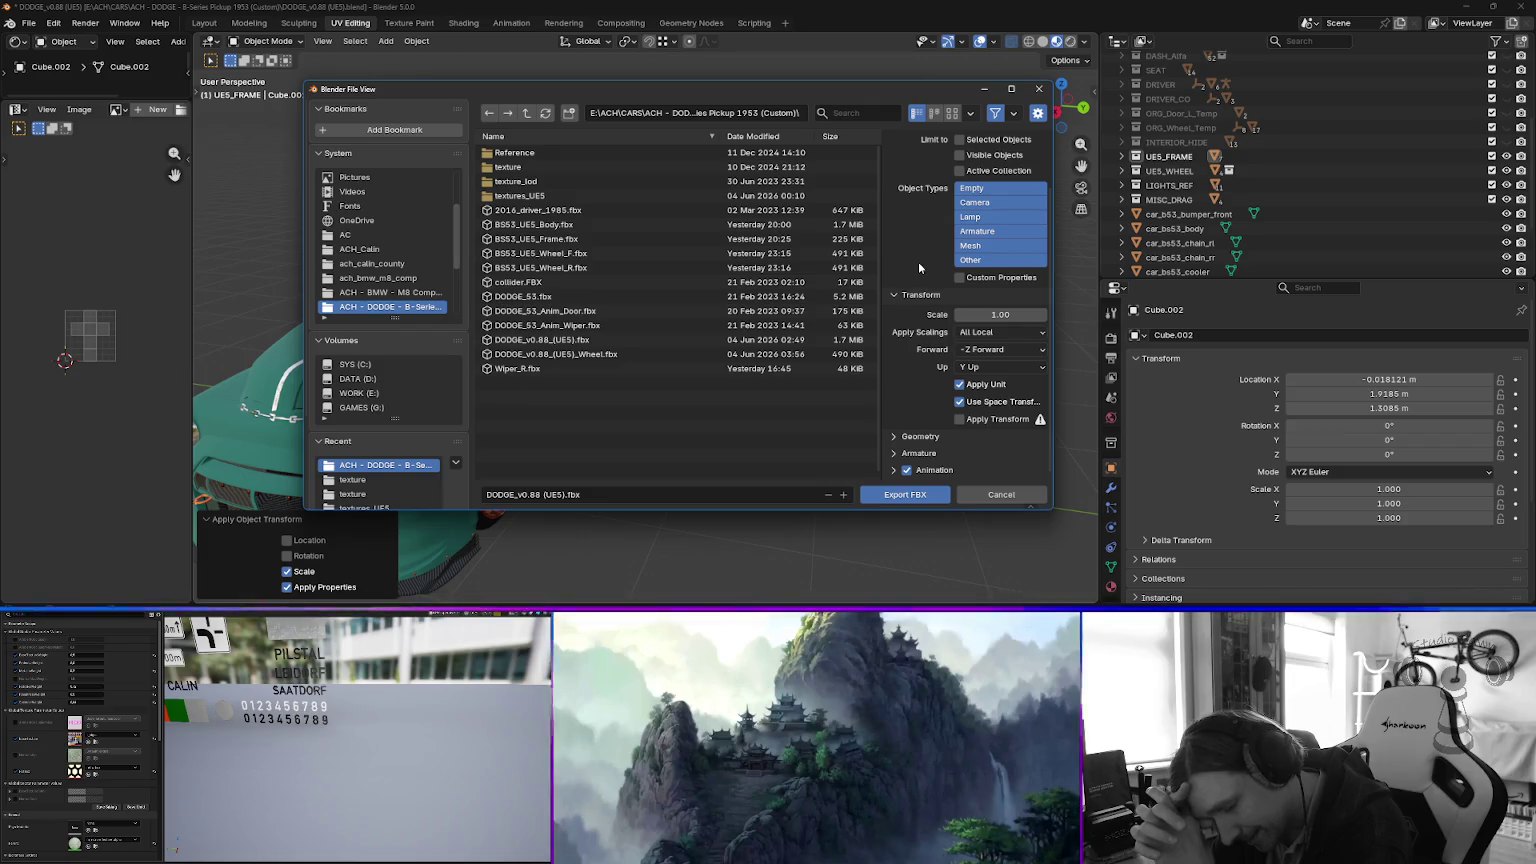
click(1395, 489)
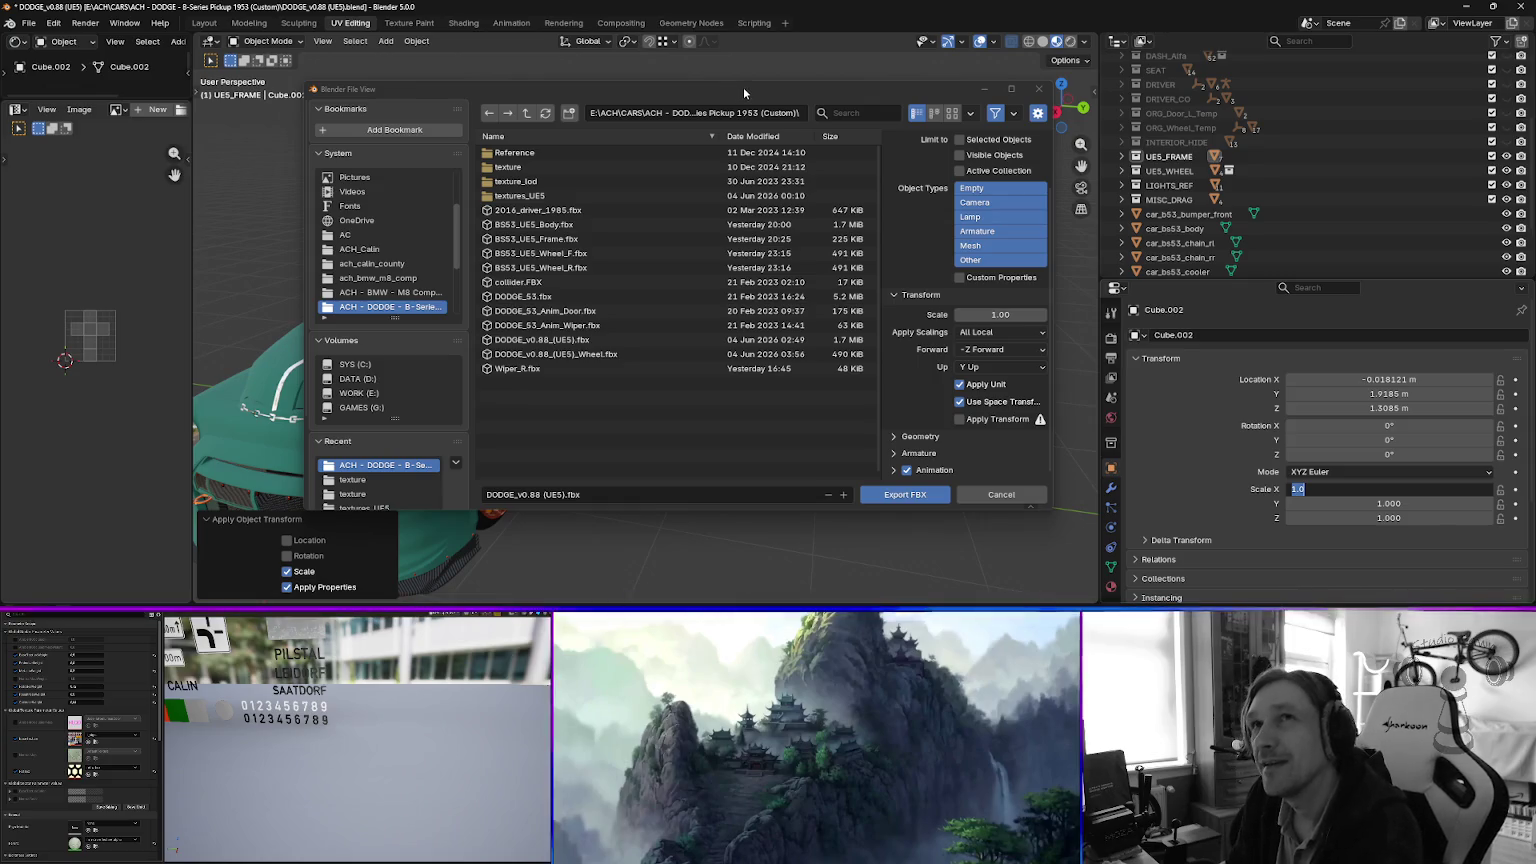
mouse_move(743, 86)
mouse_down()
mouse_move(720, 89)
mouse_move(738, 91)
mouse_up()
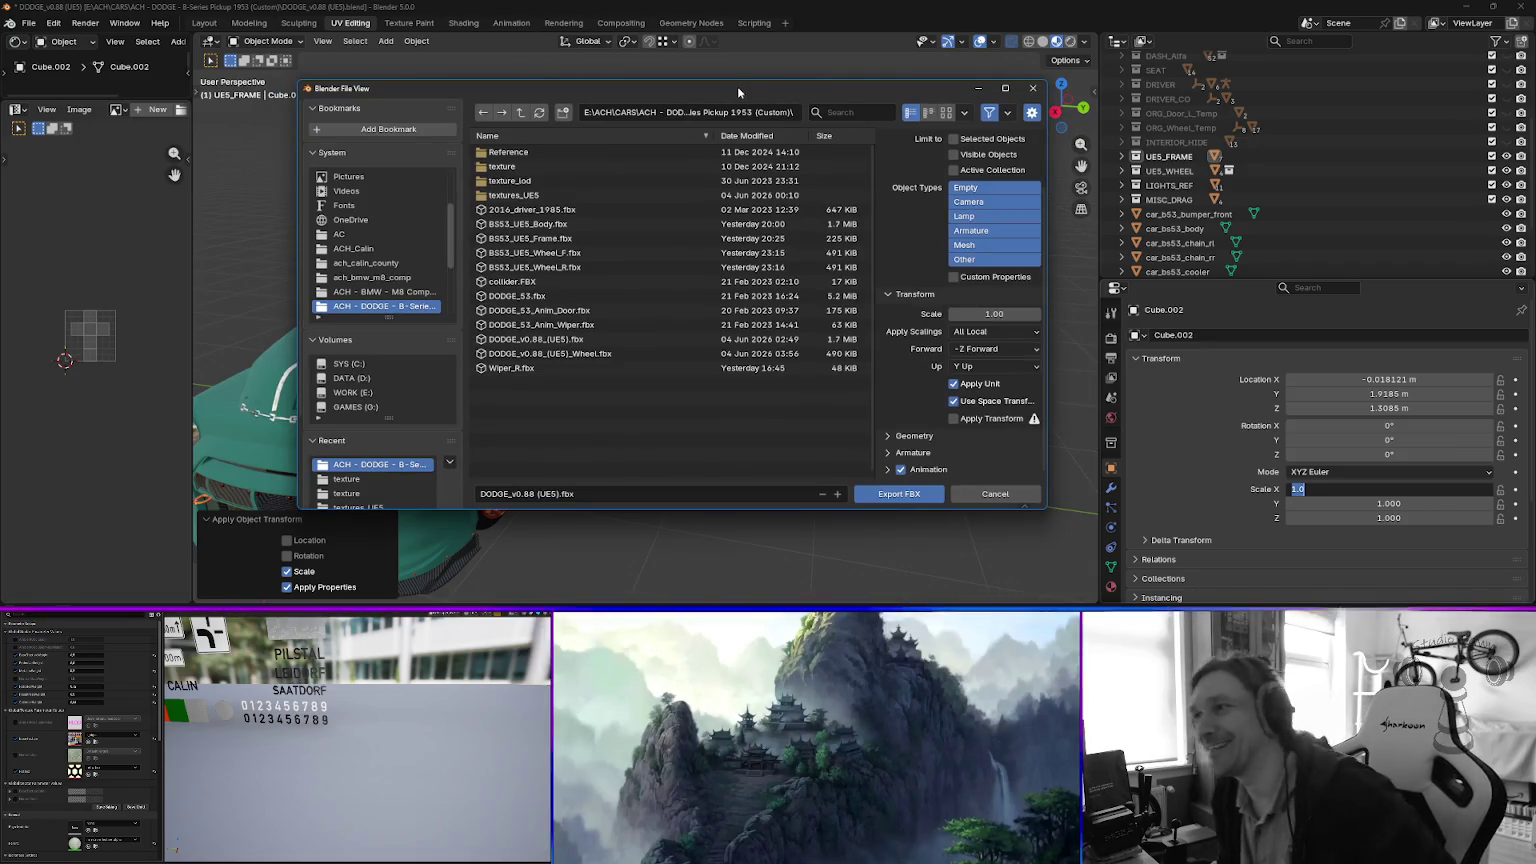
click(1033, 88)
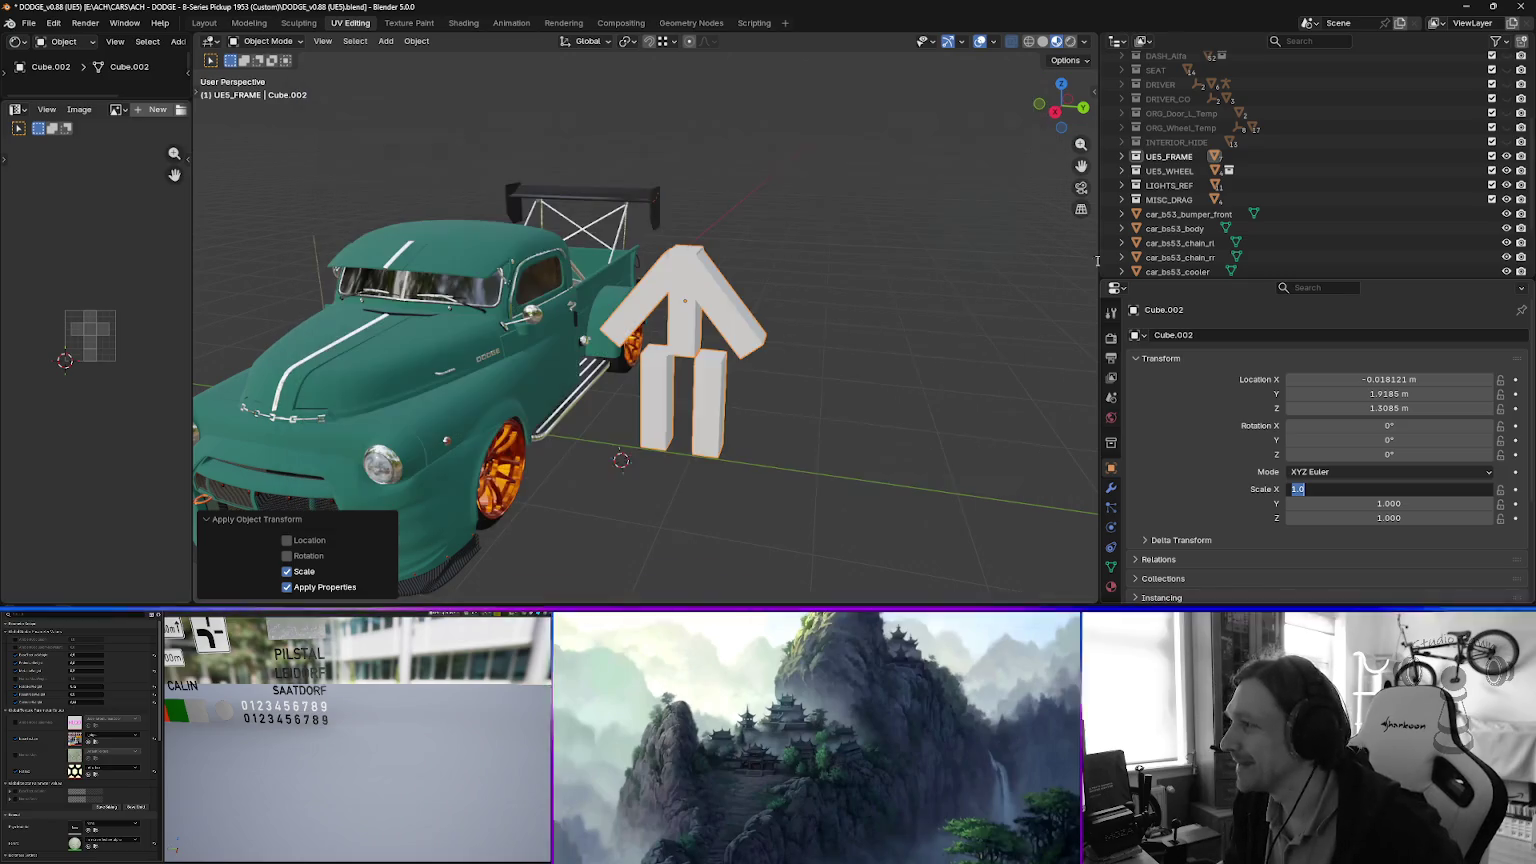
Confirm X scale 1.000, delete Cube.002, close Blender, and select the truck in Unreal.
key(Return)
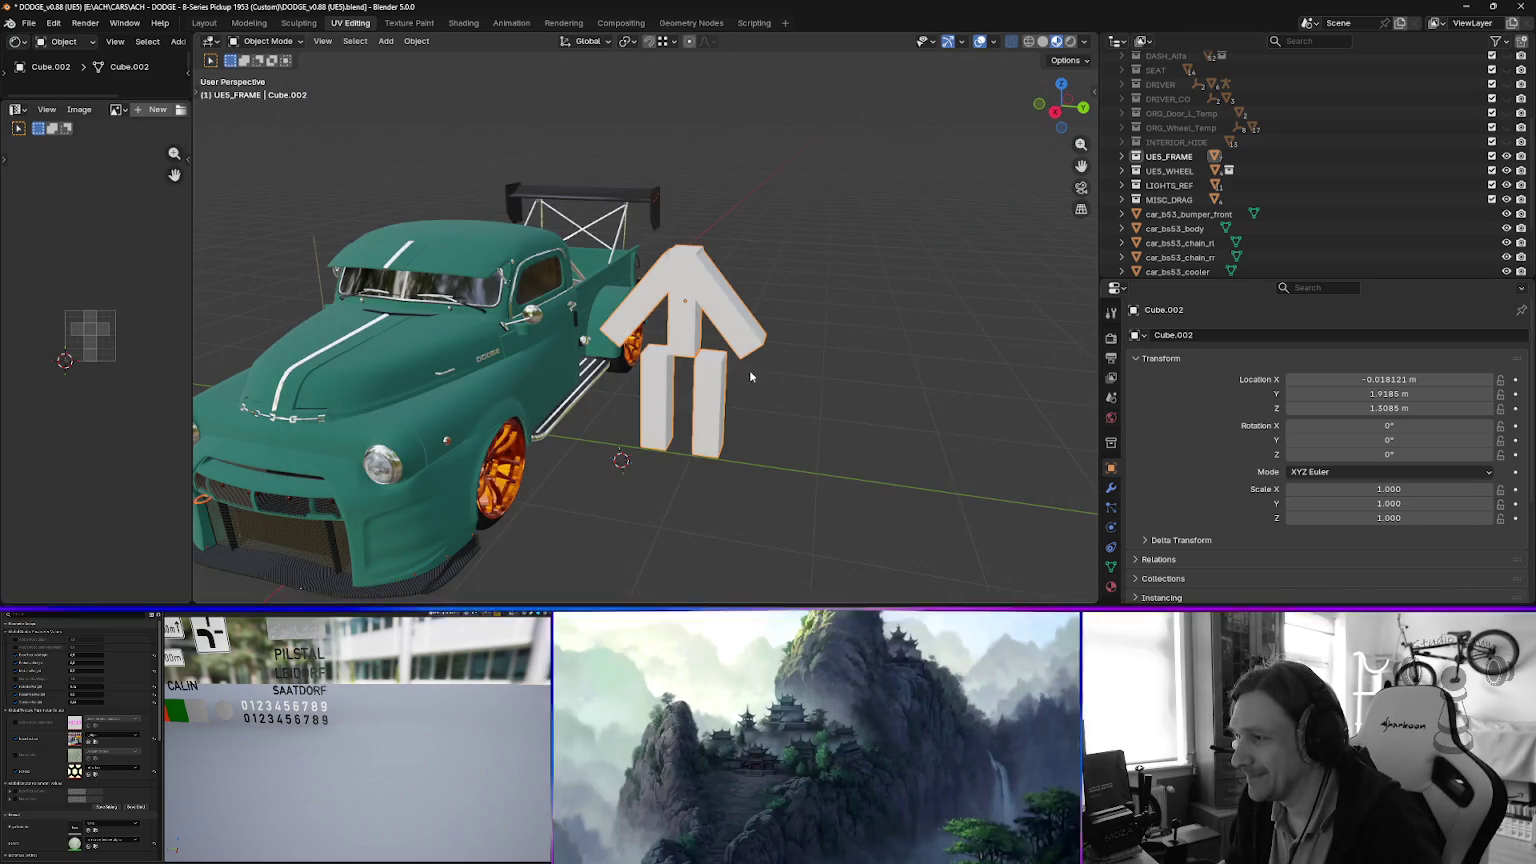
key(Delete)
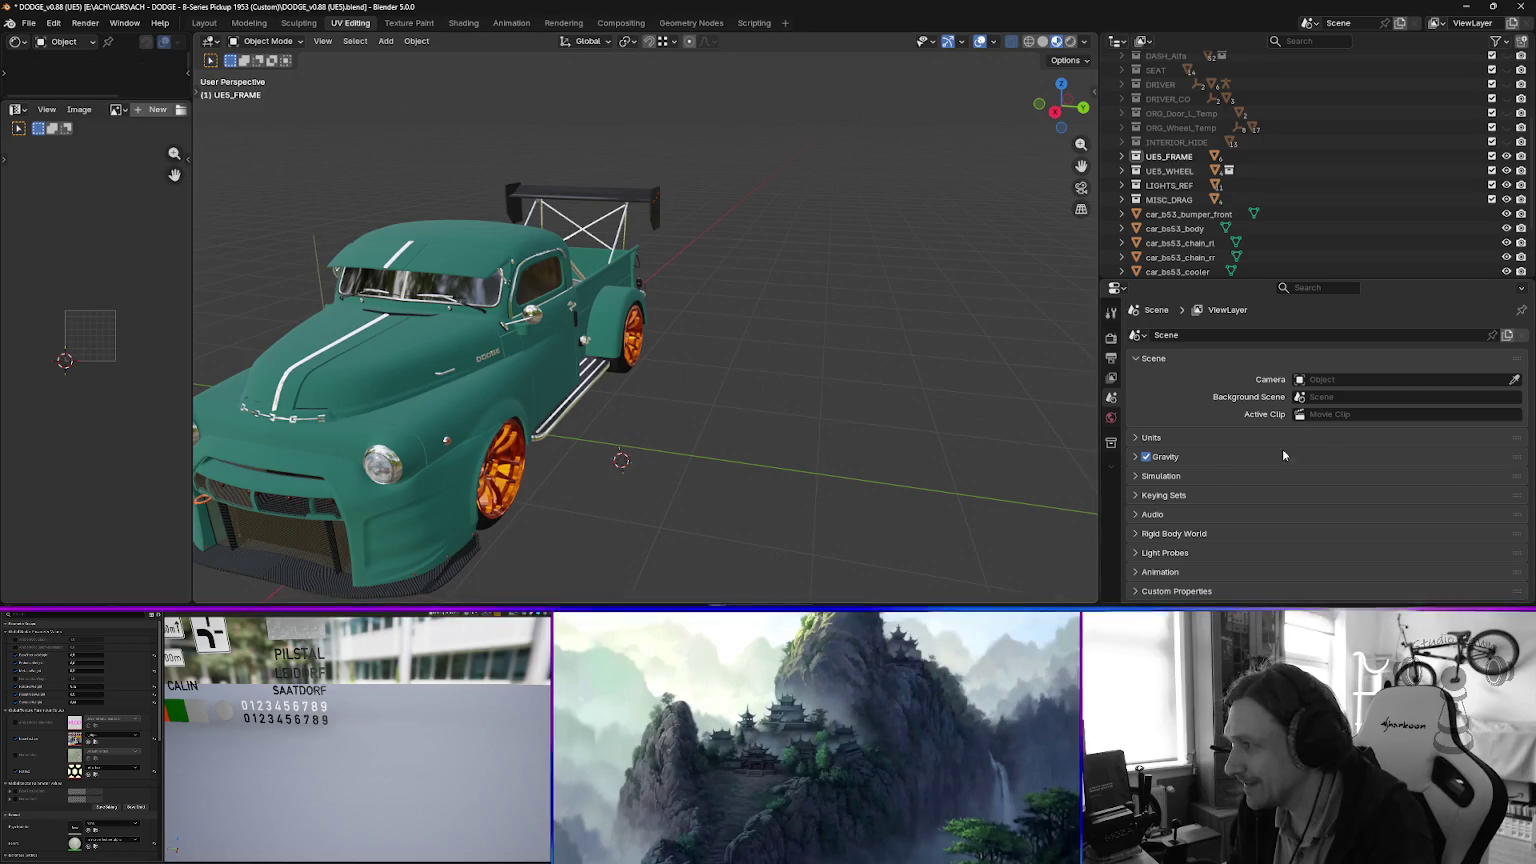
mouse_move(768, 290)
mouse_down()
mouse_move(731, 398)
mouse_move(875, 378)
mouse_move(854, 366)
mouse_move(768, 391)
mouse_move(840, 380)
mouse_move(860, 400)
mouse_up()
click(1520, 6)
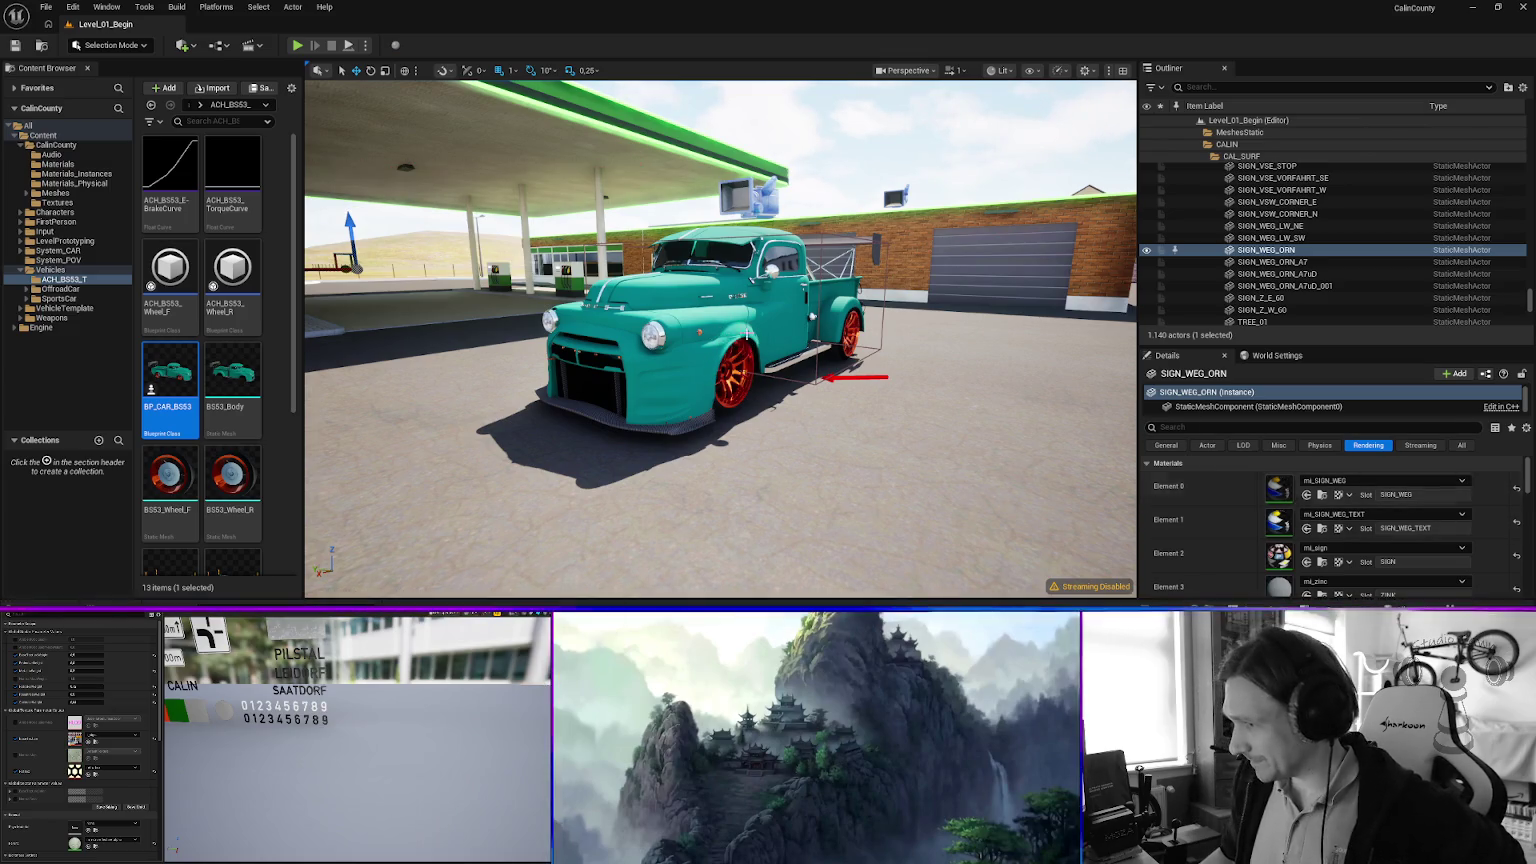
click(750, 340)
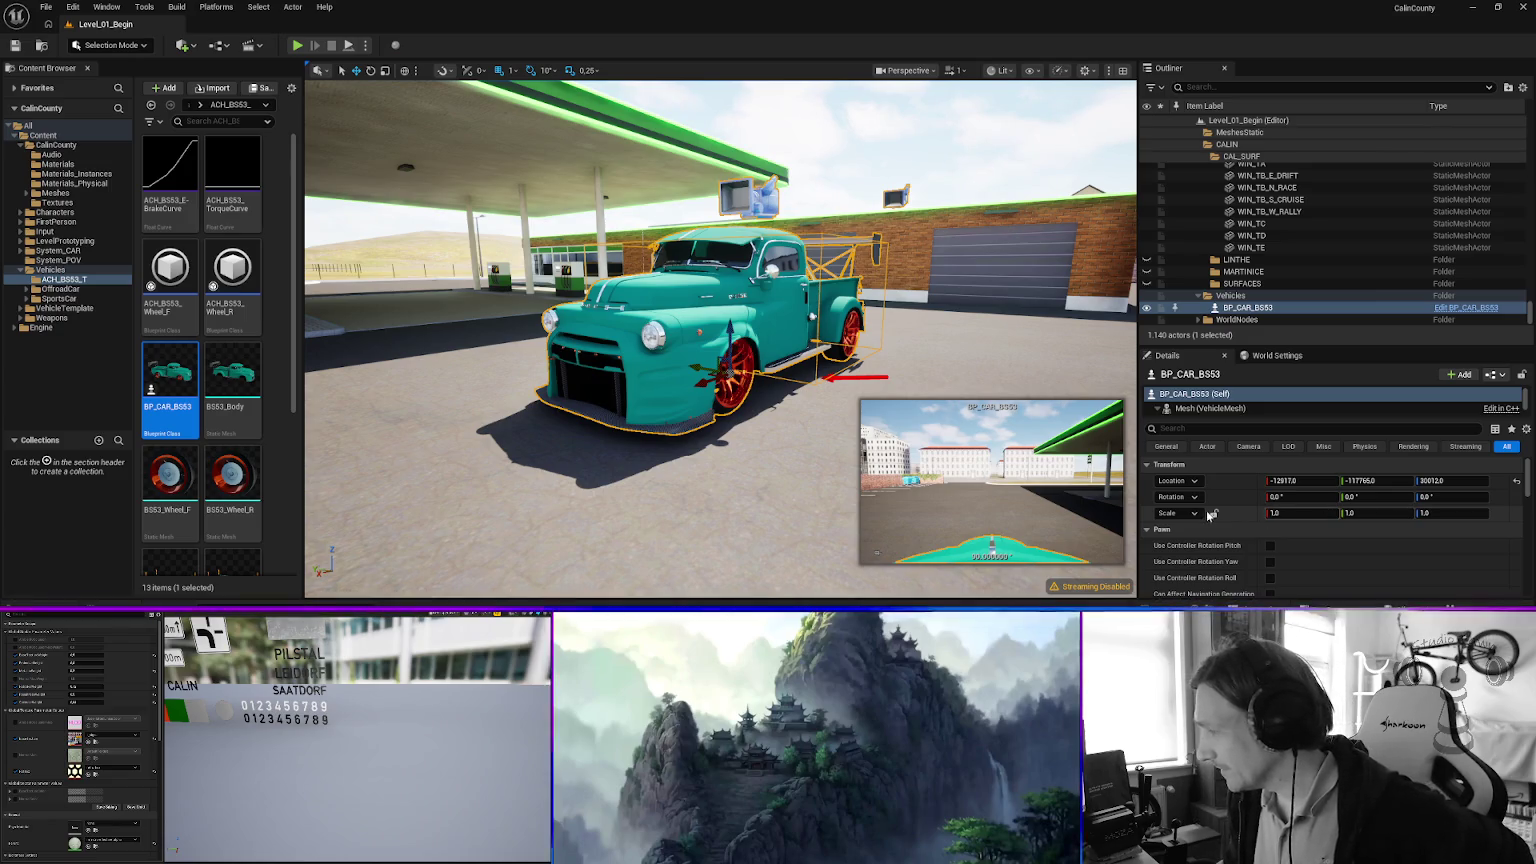
Inspect the truck's Scale fields in Details, checking the Relative/World choice and copy/paste options.
right_click(1297, 517)
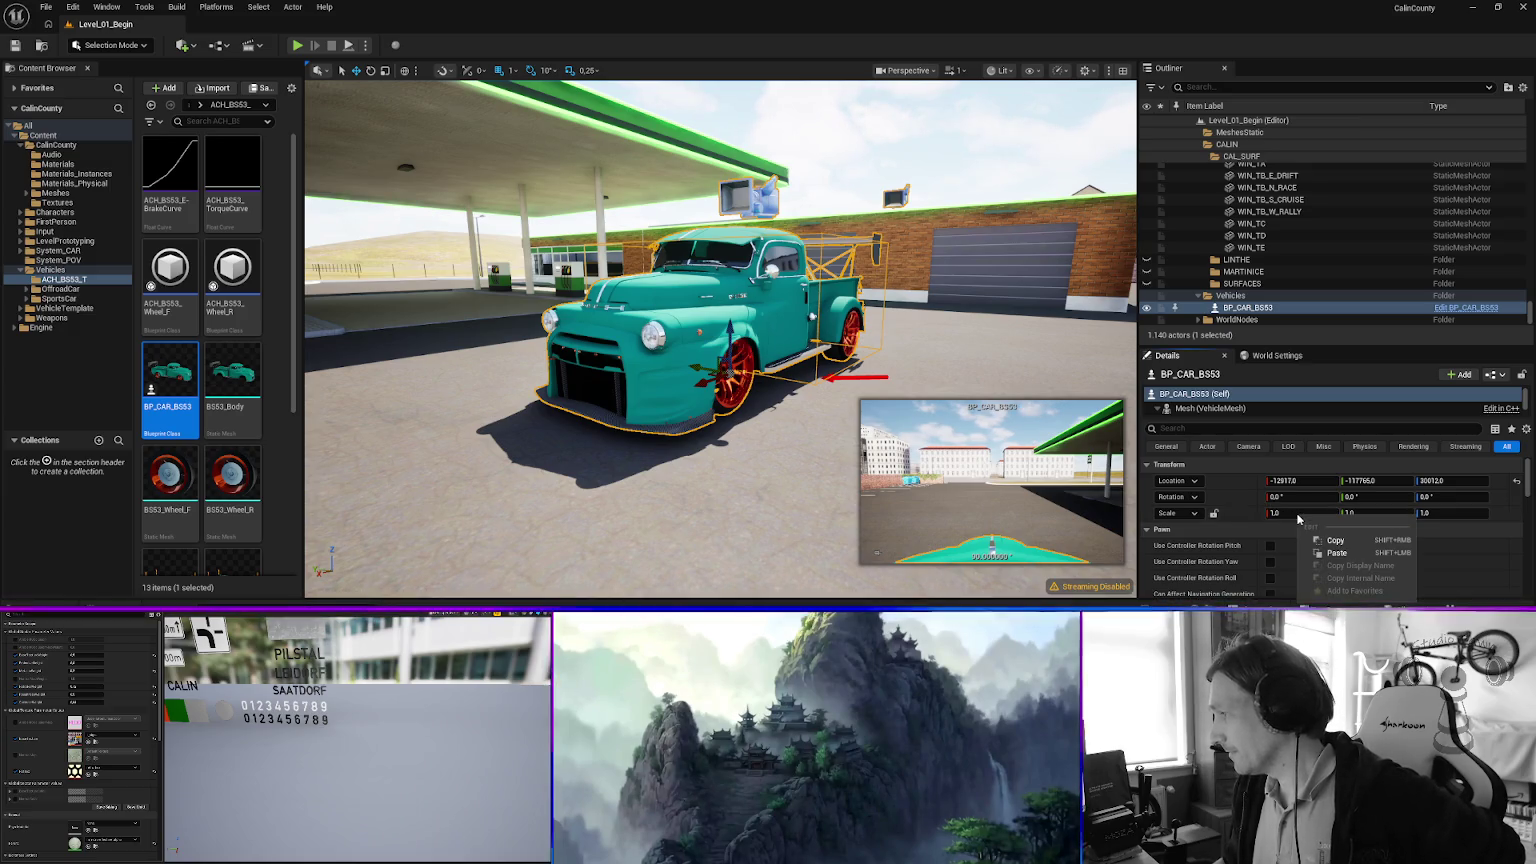
right_click(1176, 517)
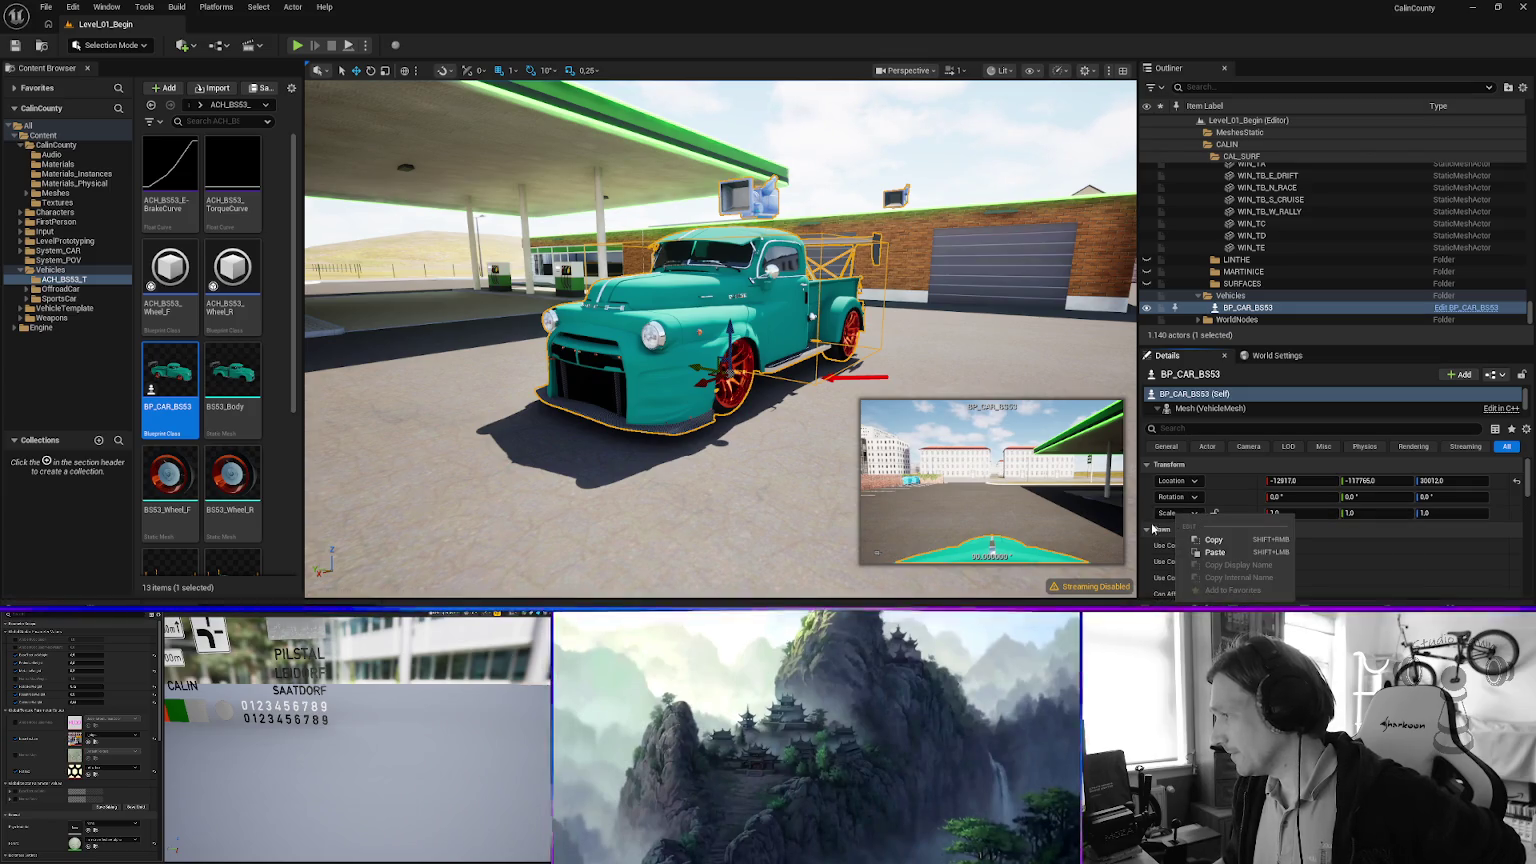
click(1195, 512)
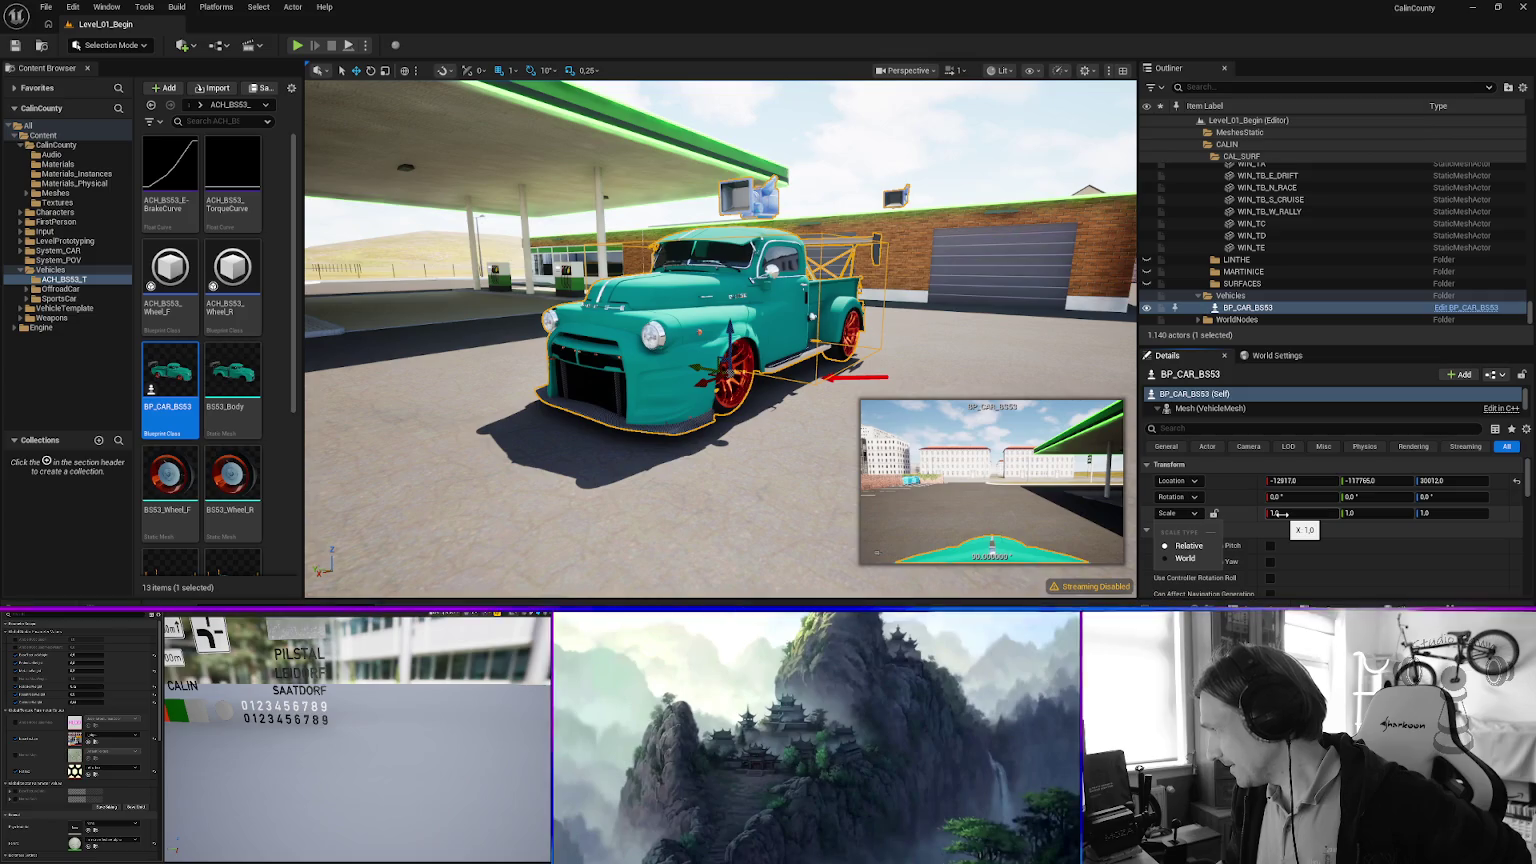
click(1248, 532)
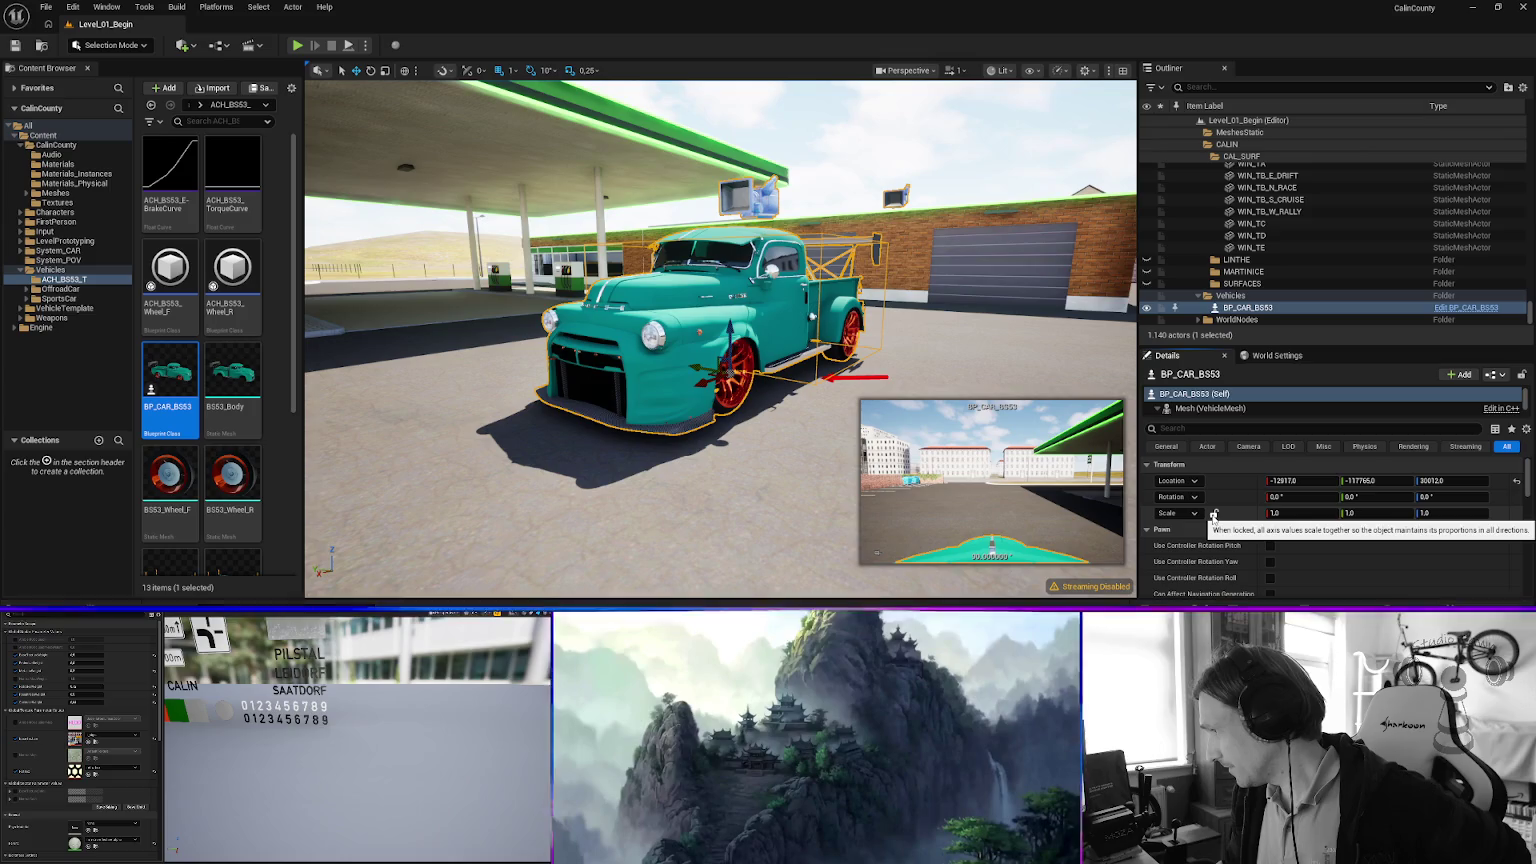
right_click(1276, 514)
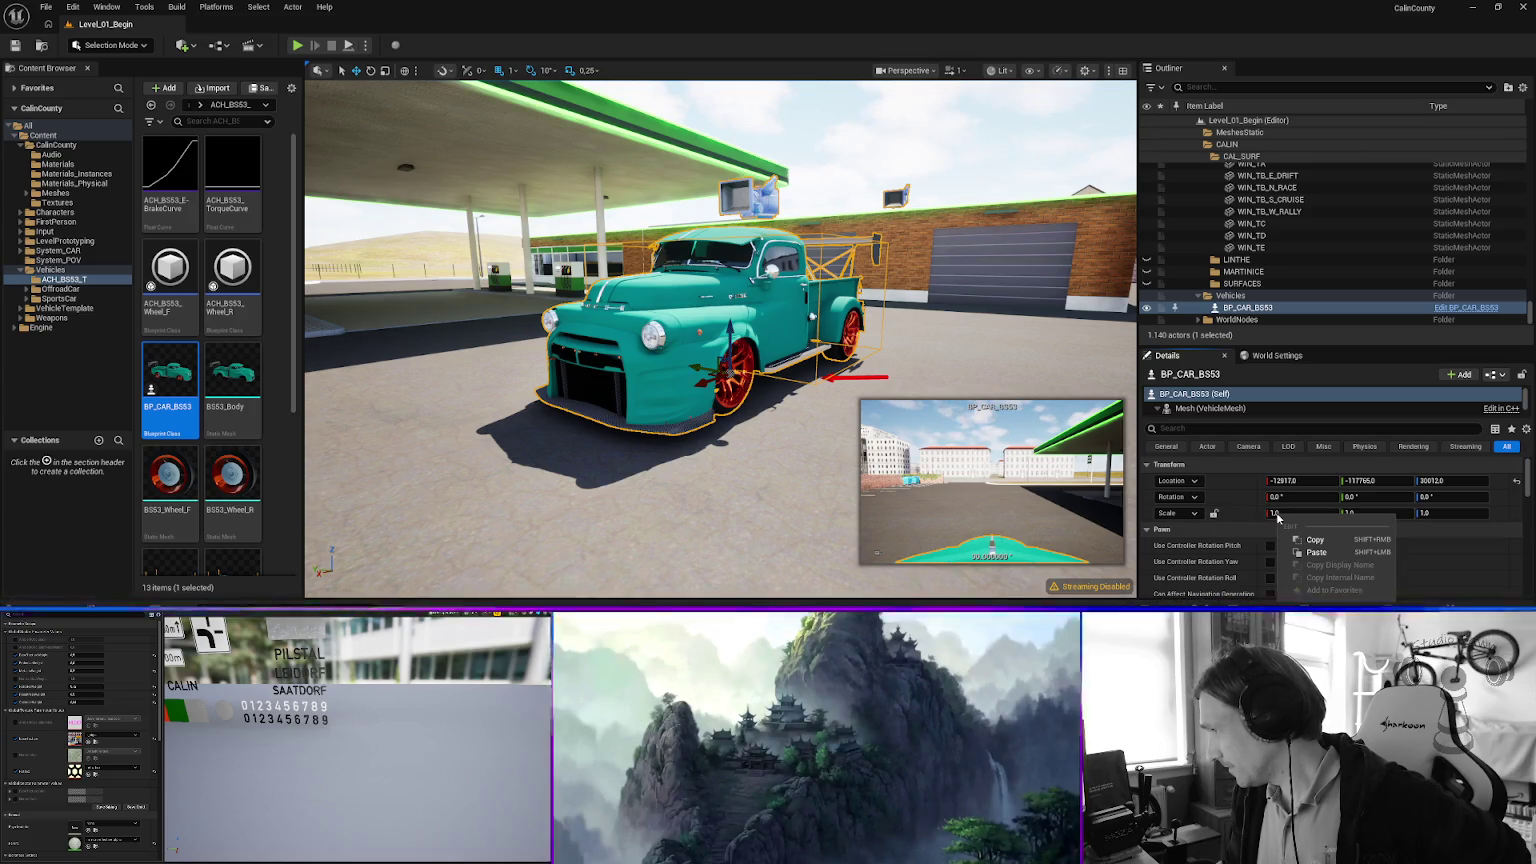
right_click(1244, 512)
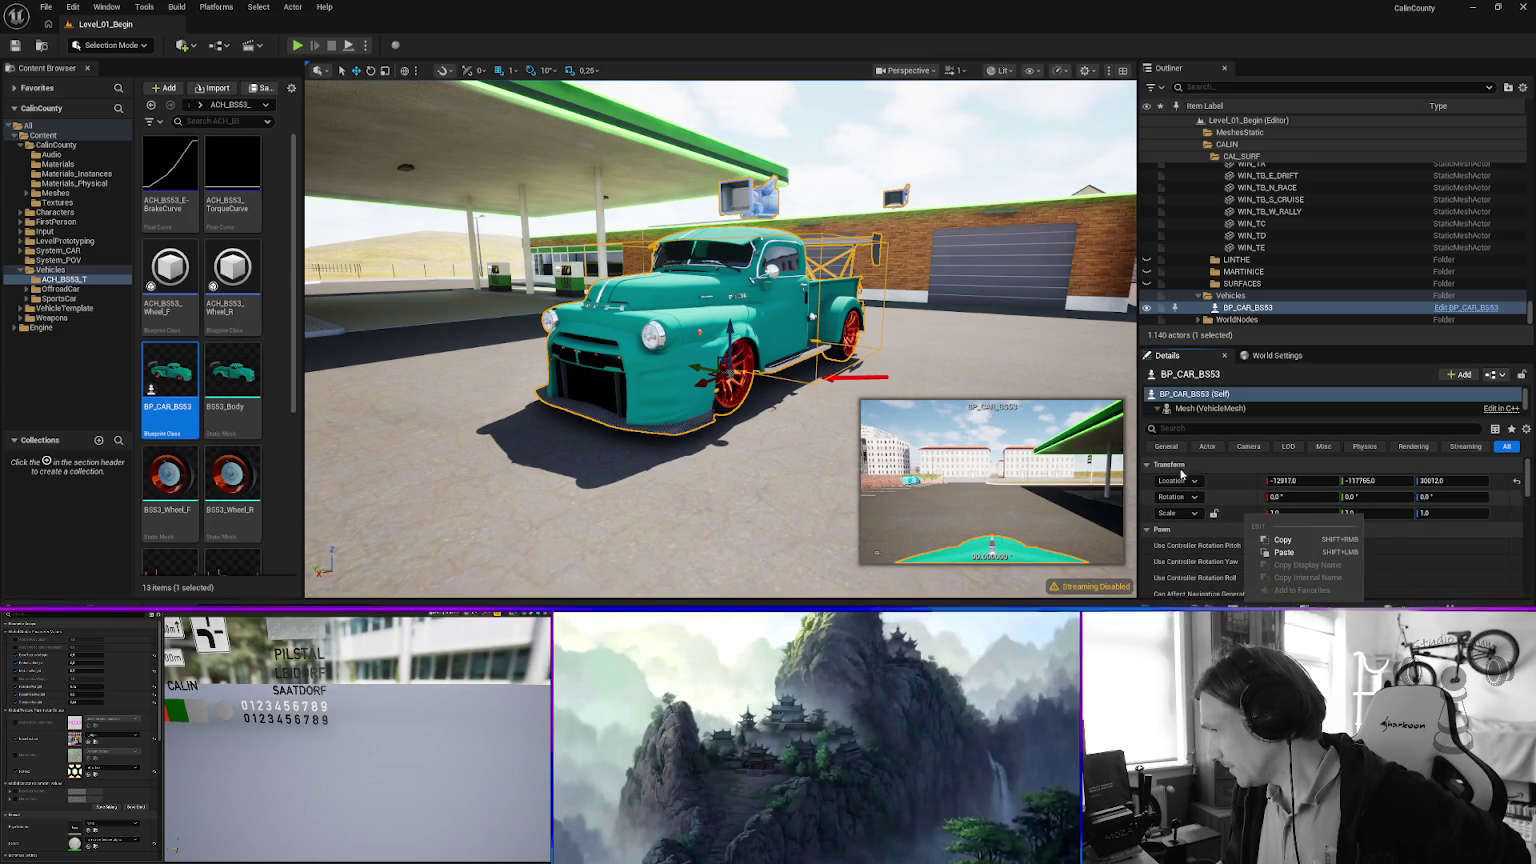
click(1526, 429)
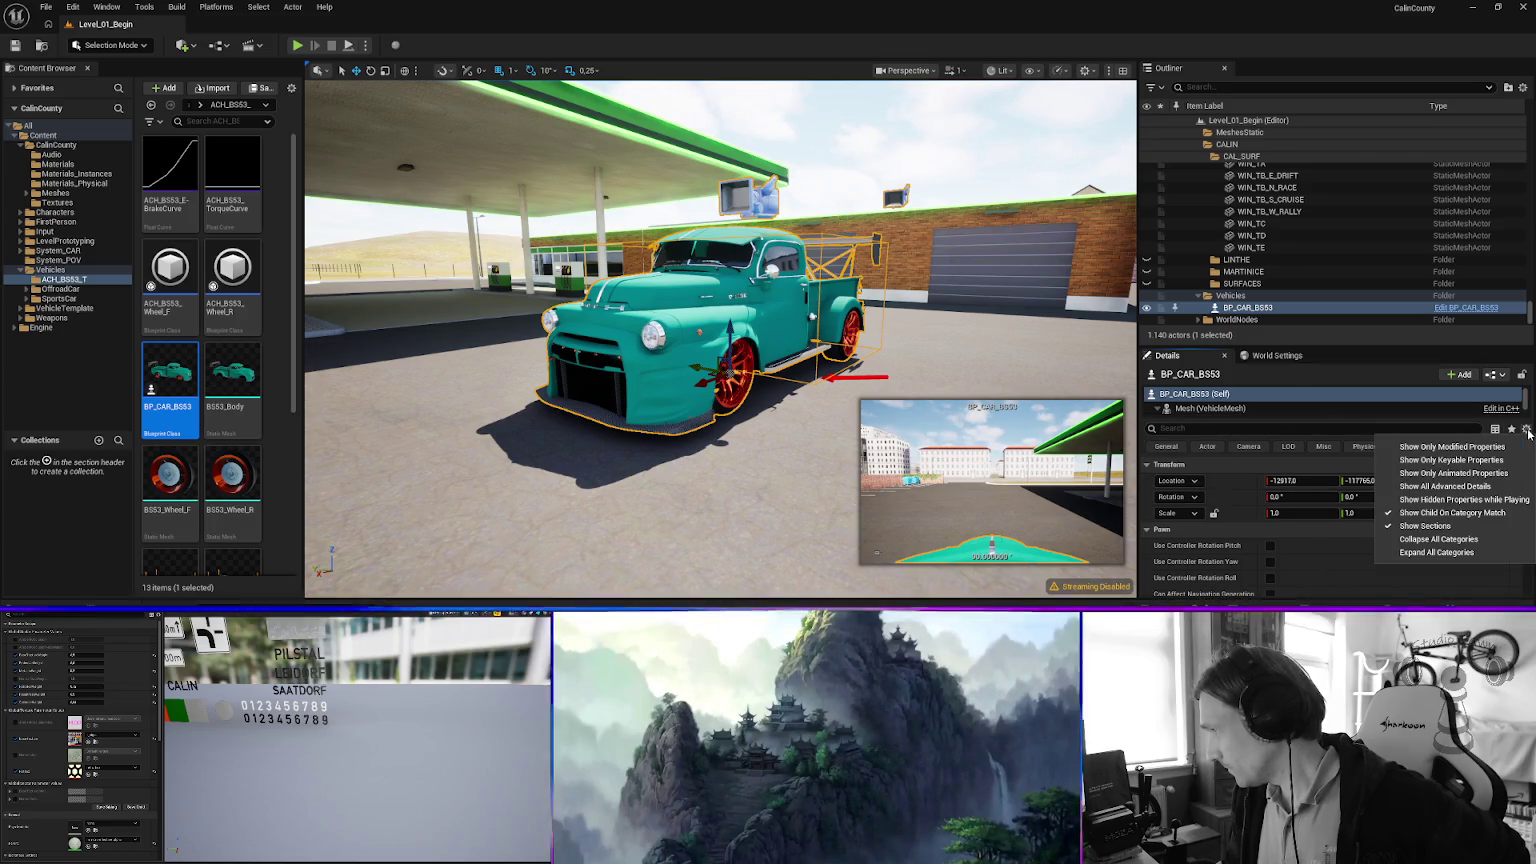
Scroll Details to the Pawn settings showing Auto Possess Player Disabled and AIController class.
click(1319, 510)
scroll(1319, 510, down, 3)
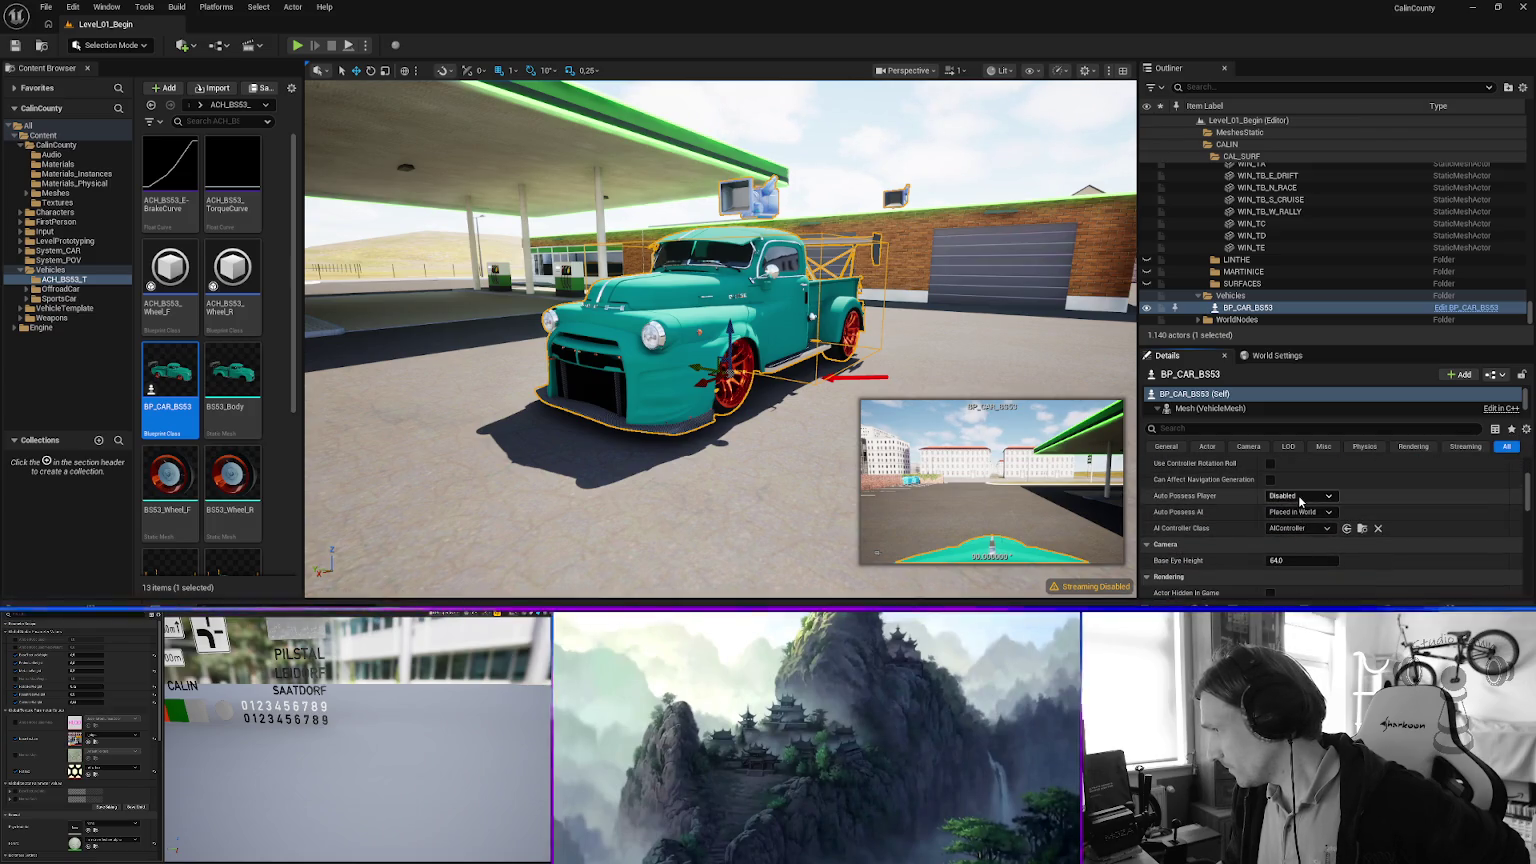
scroll(1298, 494, up, 1)
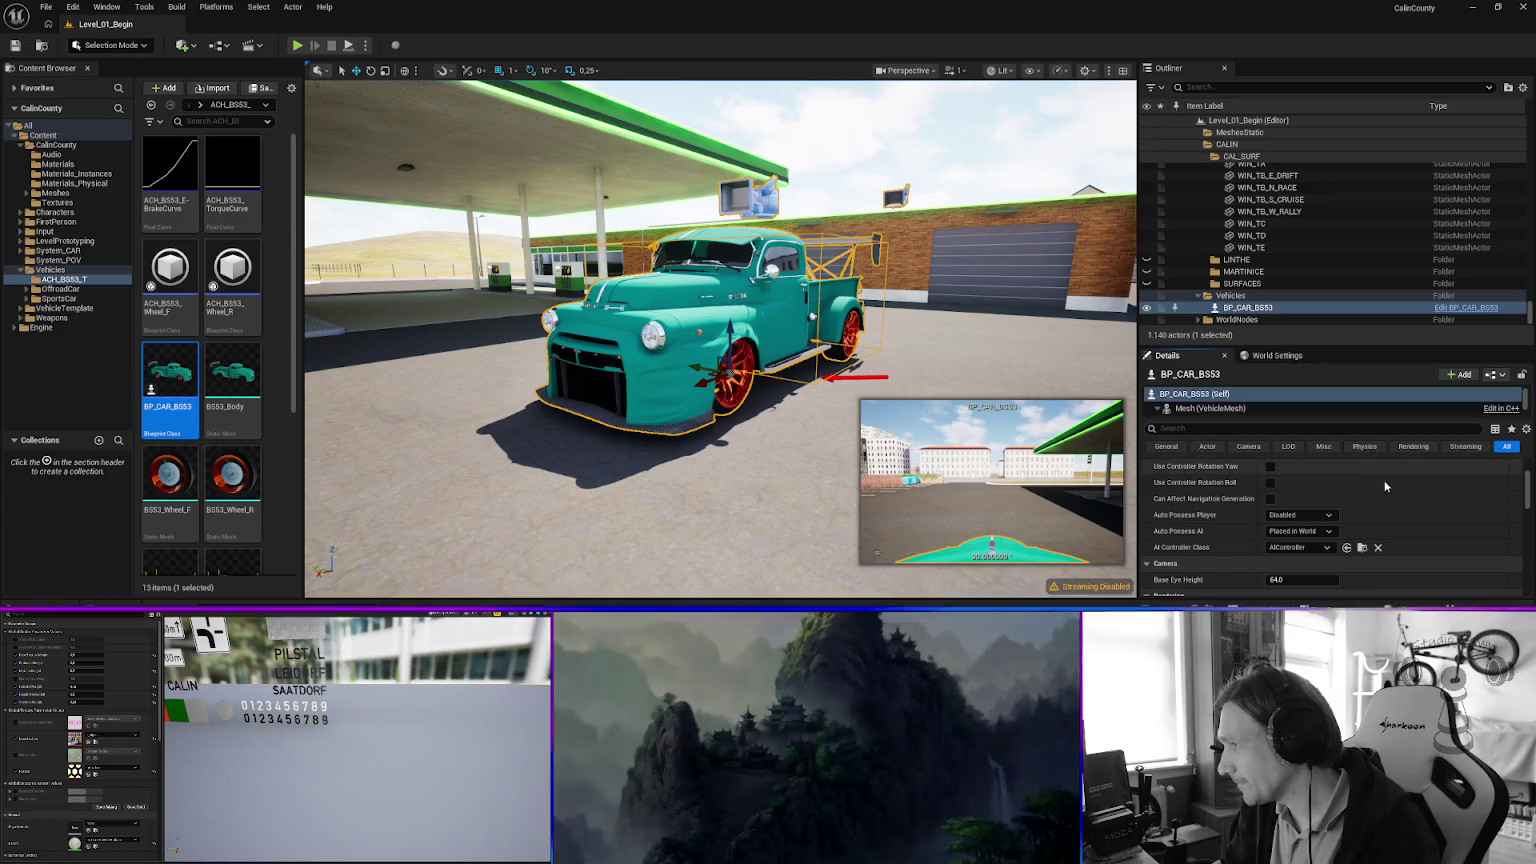
scroll(1395, 488, down, 2)
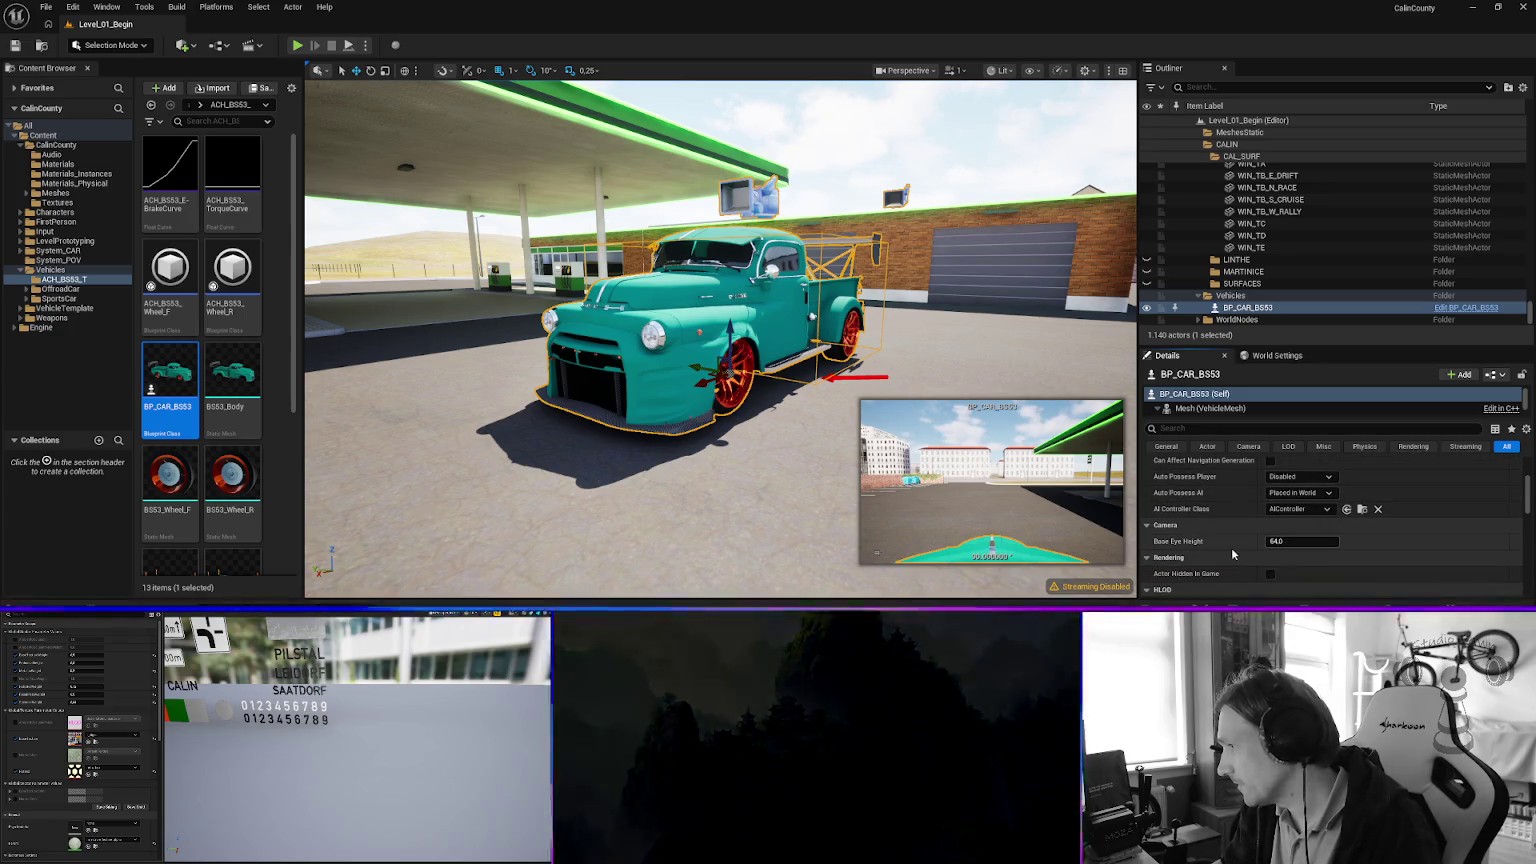
scroll(1218, 535, up, 5)
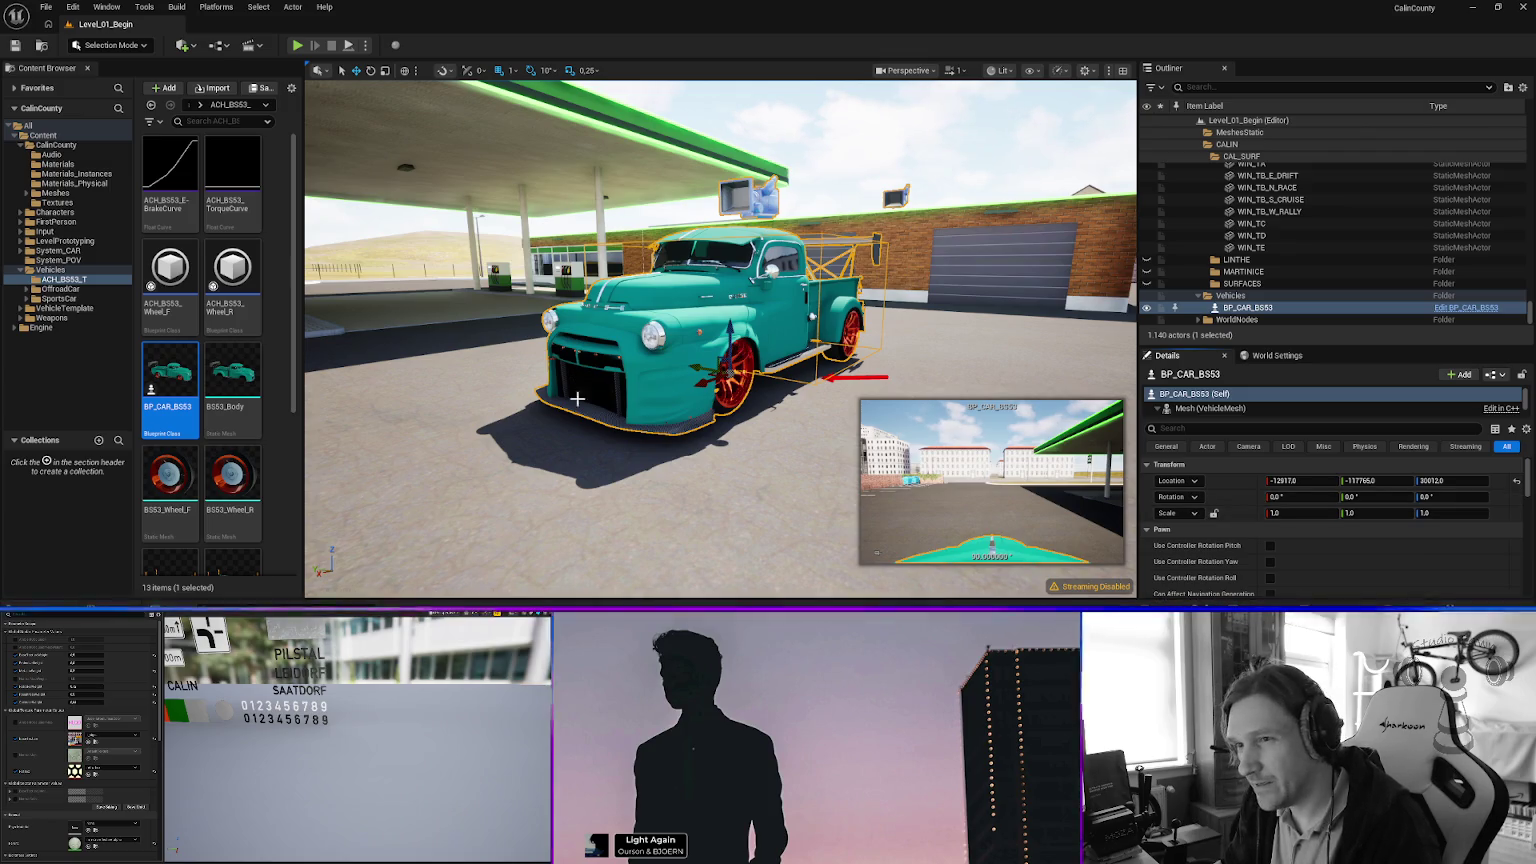
mouse_move(232, 387)
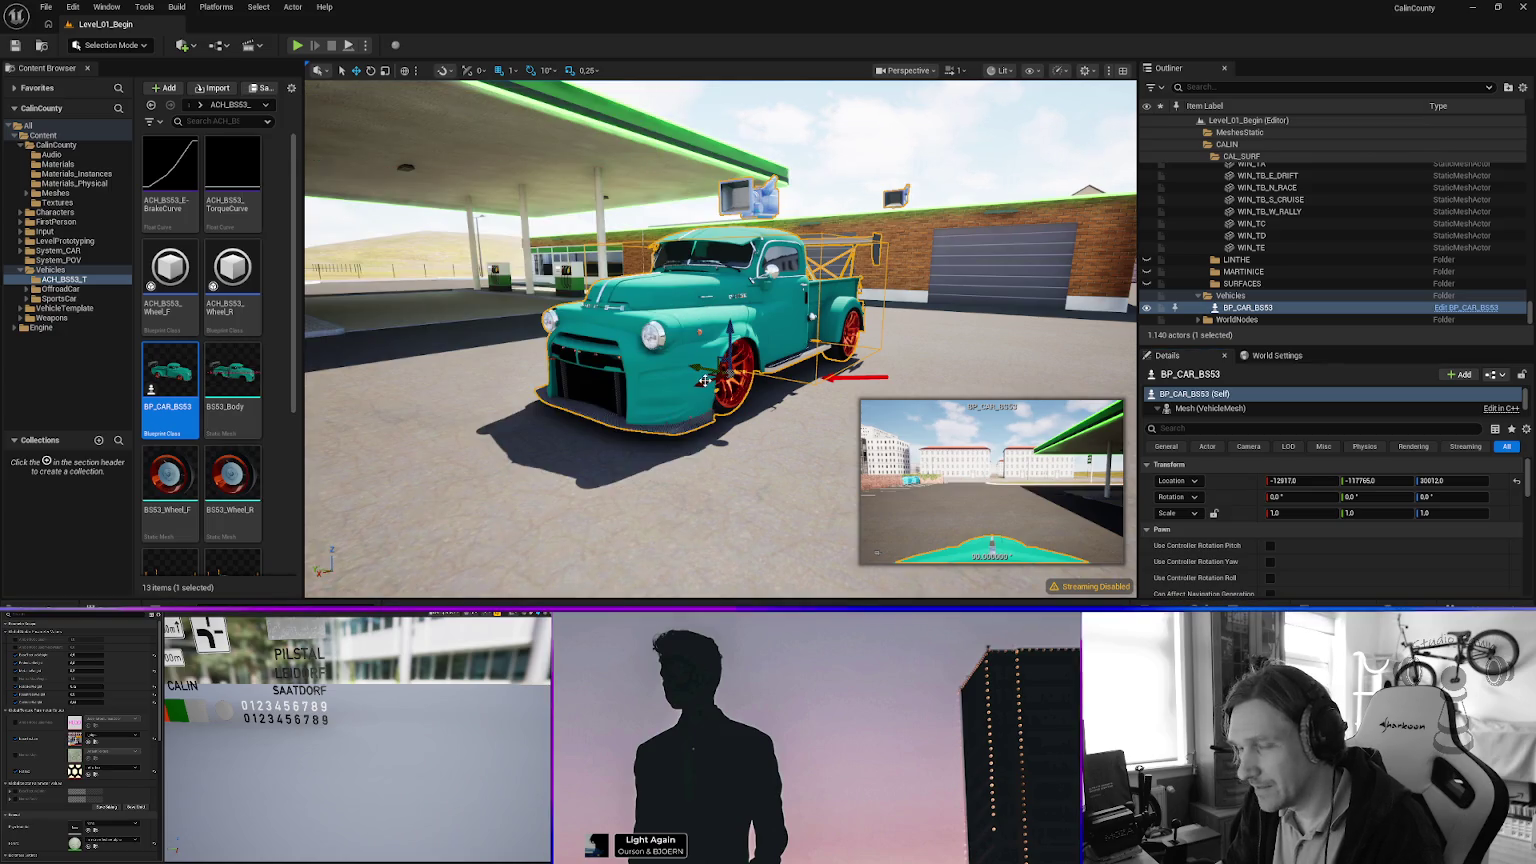
scroll(232, 450, down, 2)
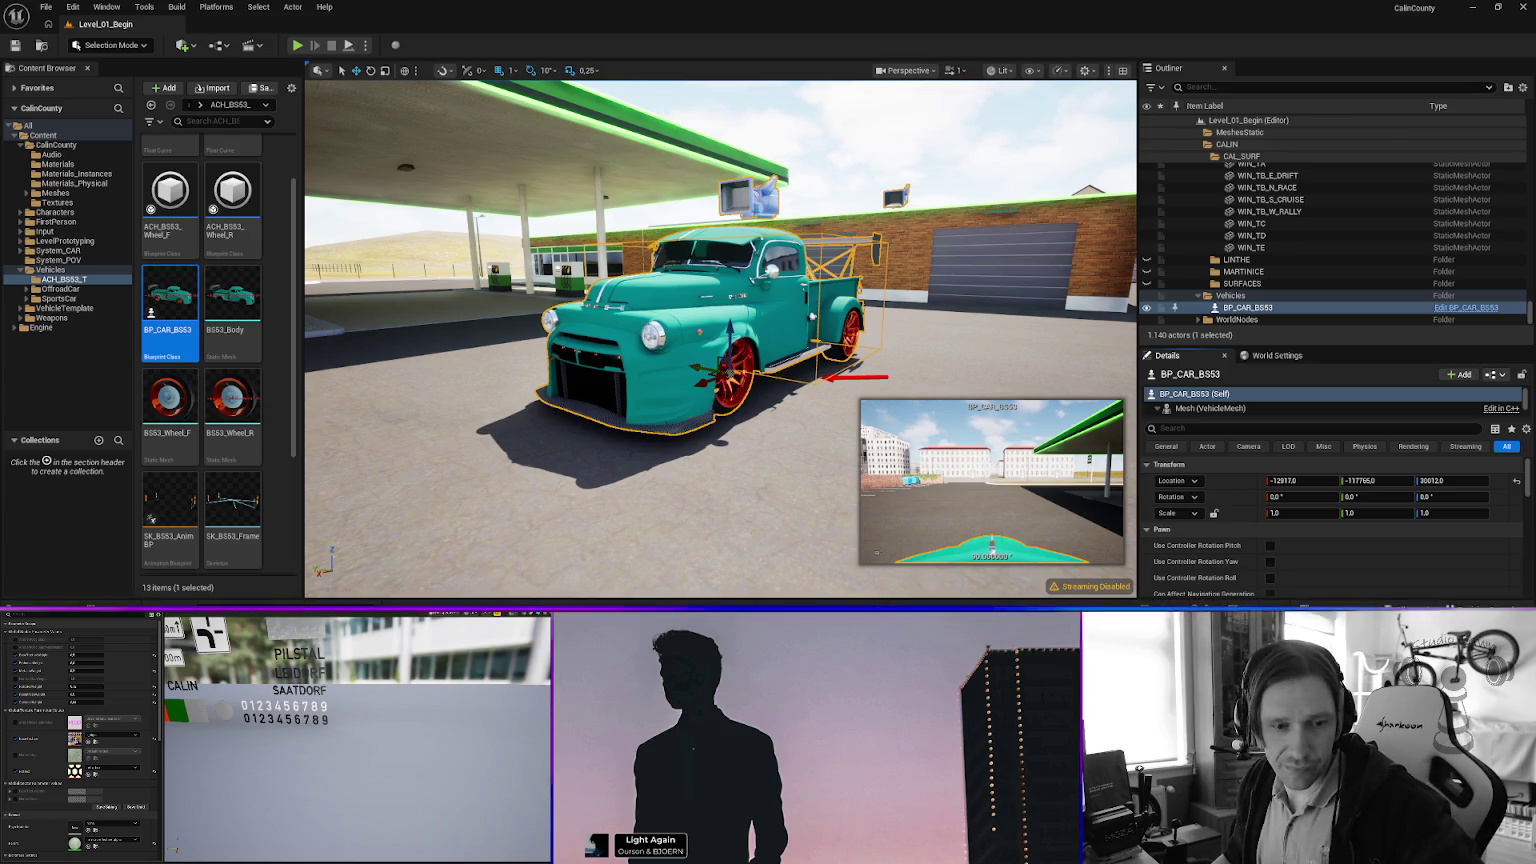
key(alt+Tab)
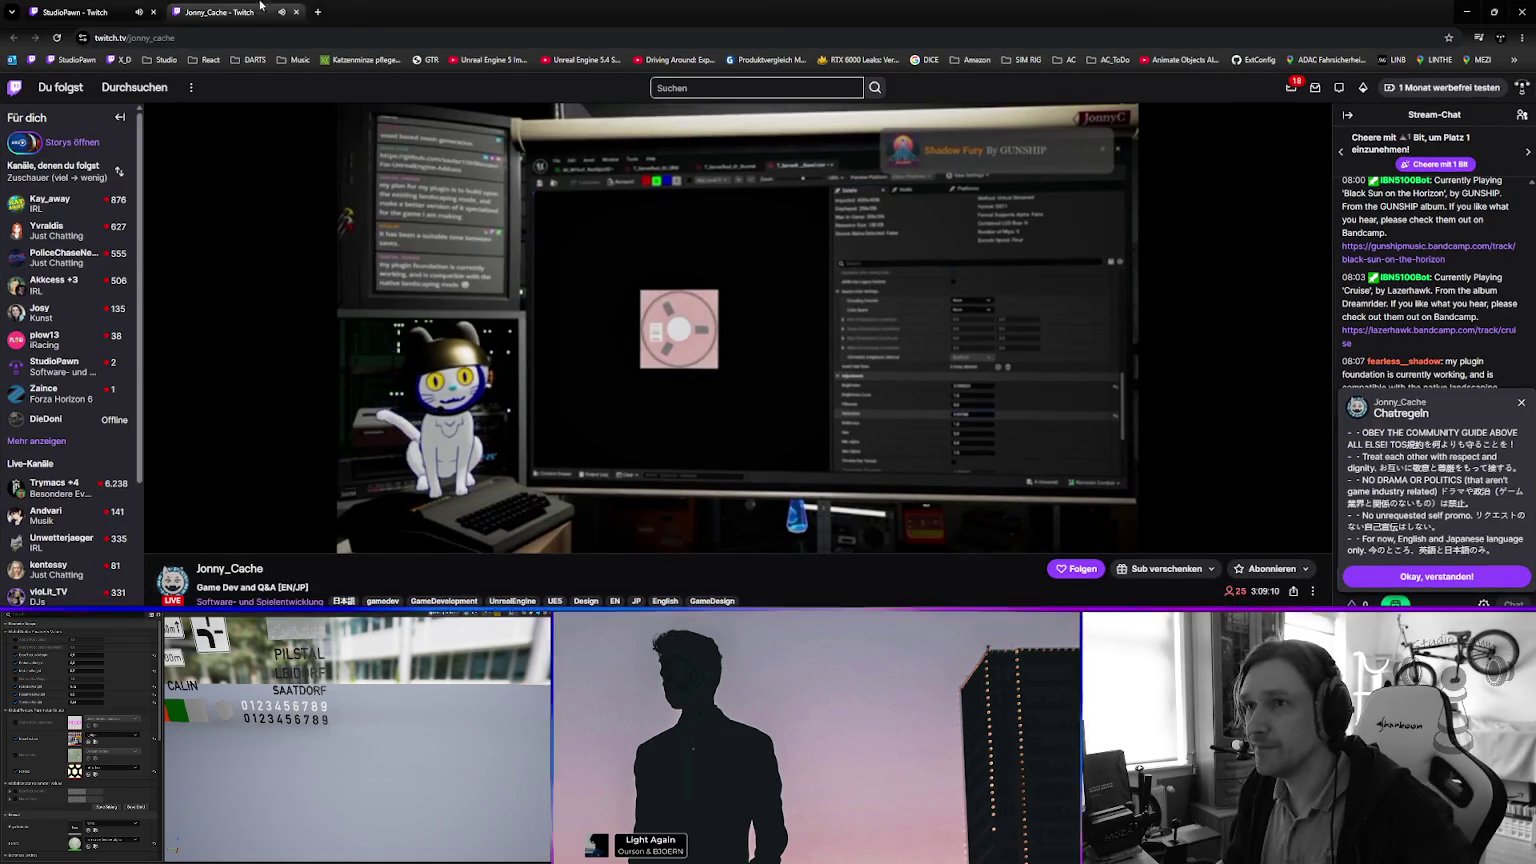
key(alt+Tab)
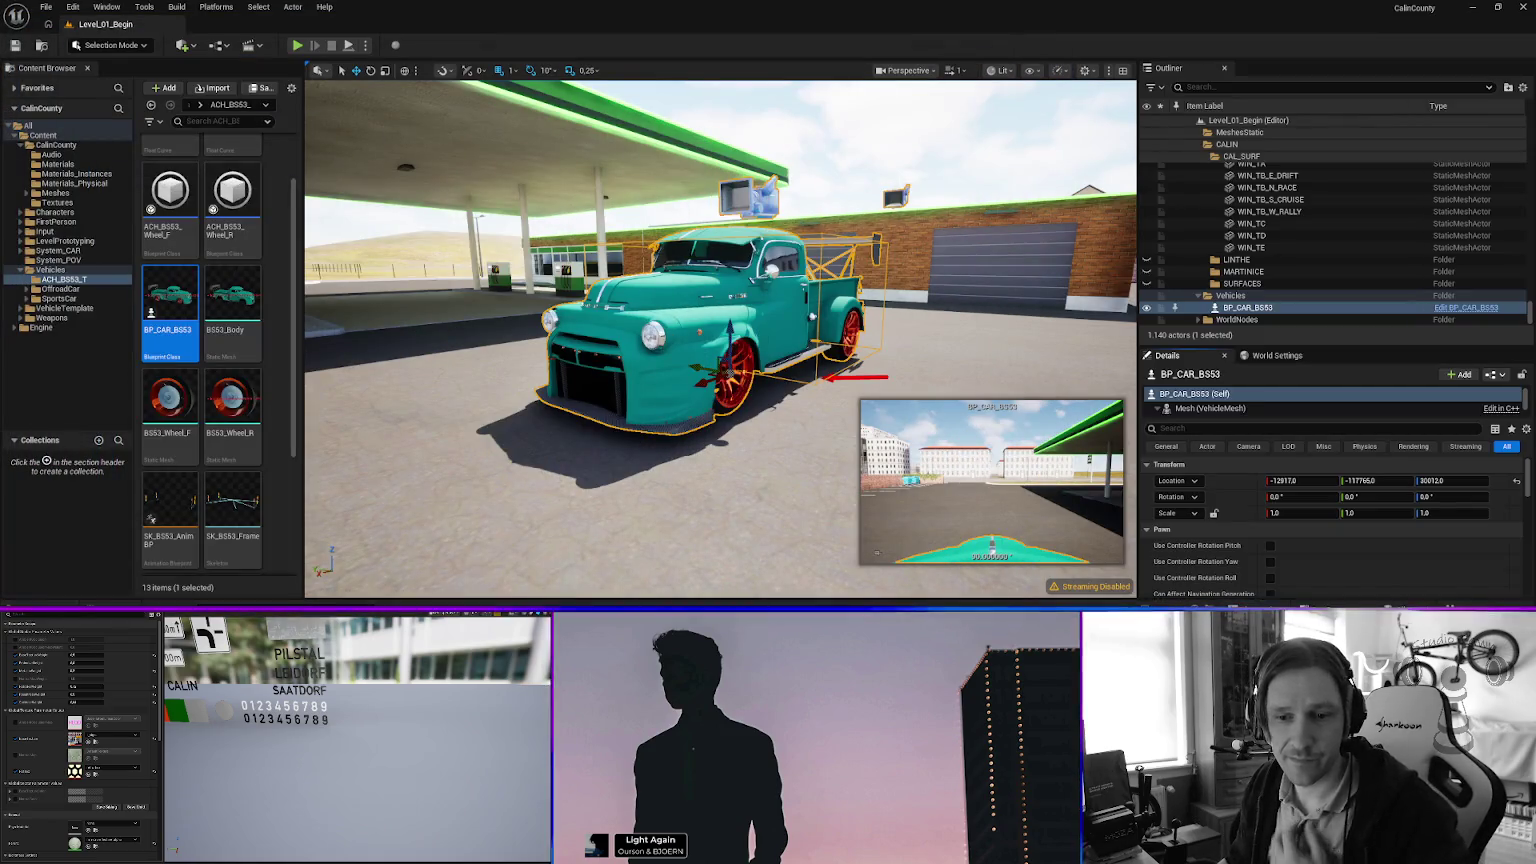